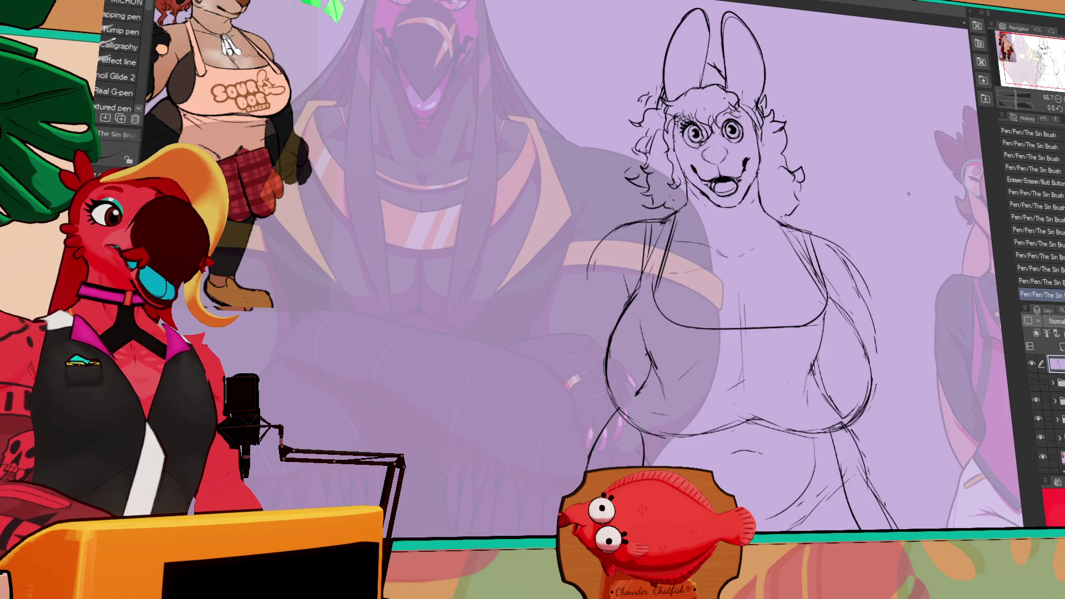
Undo the last pen stroke and erase the old crotch, hip and belly sketch lines.
scroll(610, 250, down, 5)
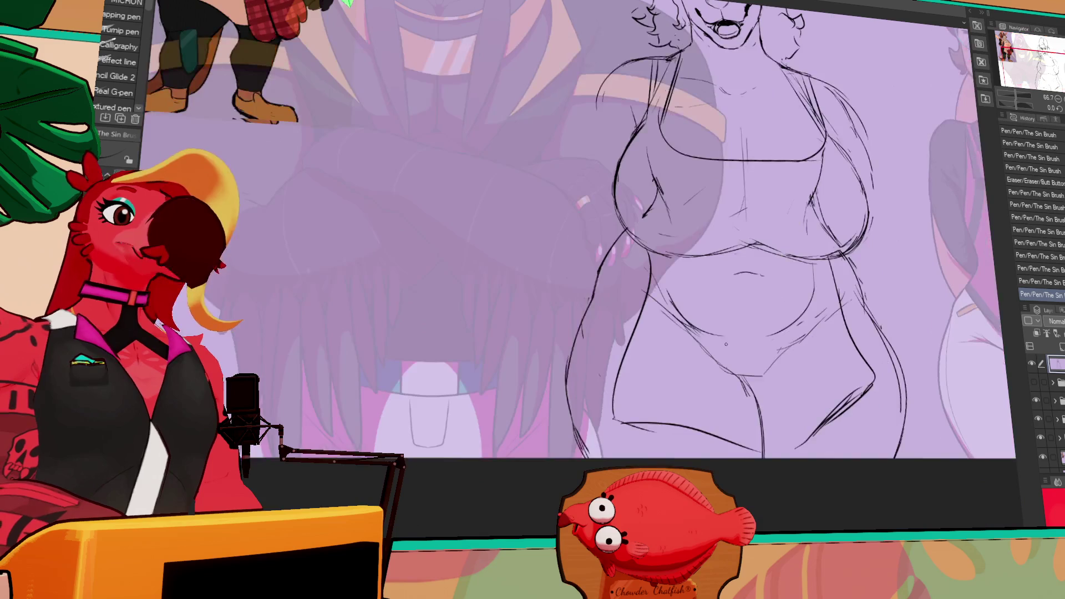
key(ctrl+z)
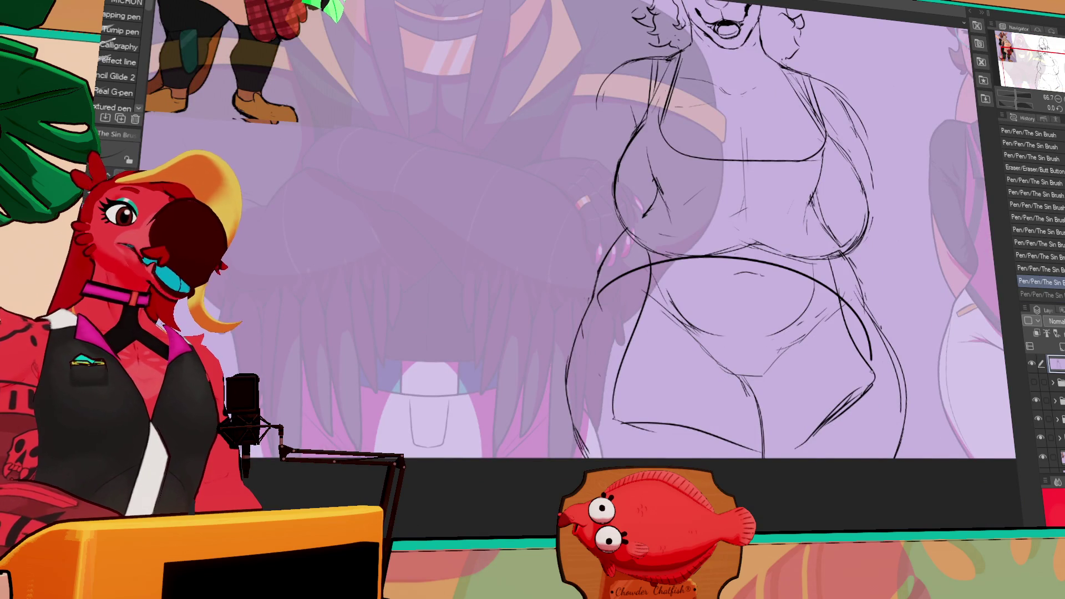
key(e)
drag(771, 448, 775, 416)
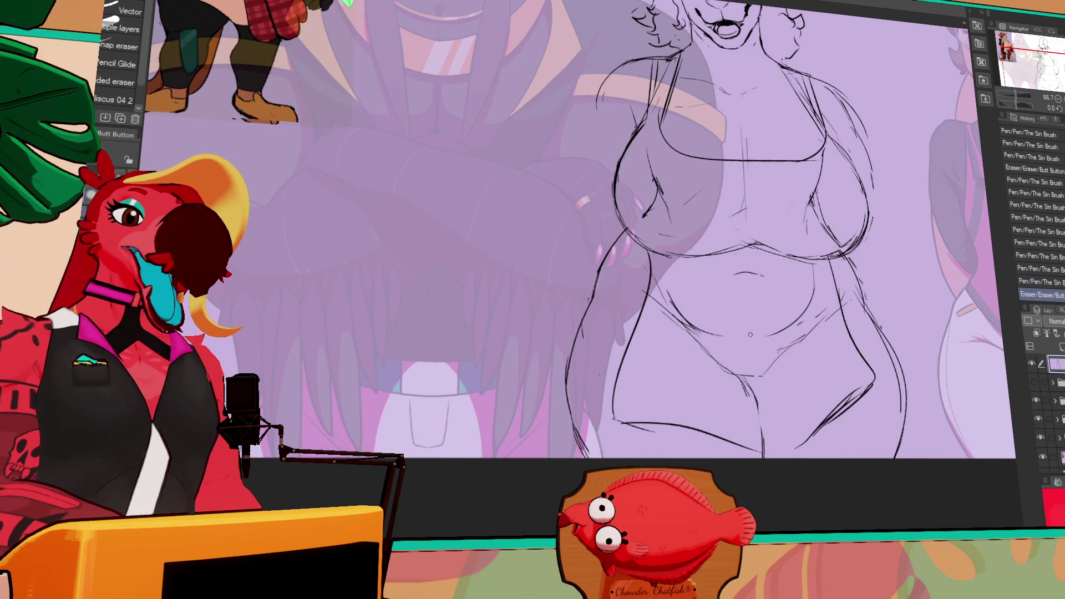
mouse_move(816, 315)
mouse_down()
mouse_move(649, 327)
mouse_move(768, 385)
mouse_up()
drag(782, 346, 943, 294)
drag(815, 274, 771, 335)
Redraw two curves across the belly with the pen.
key(p)
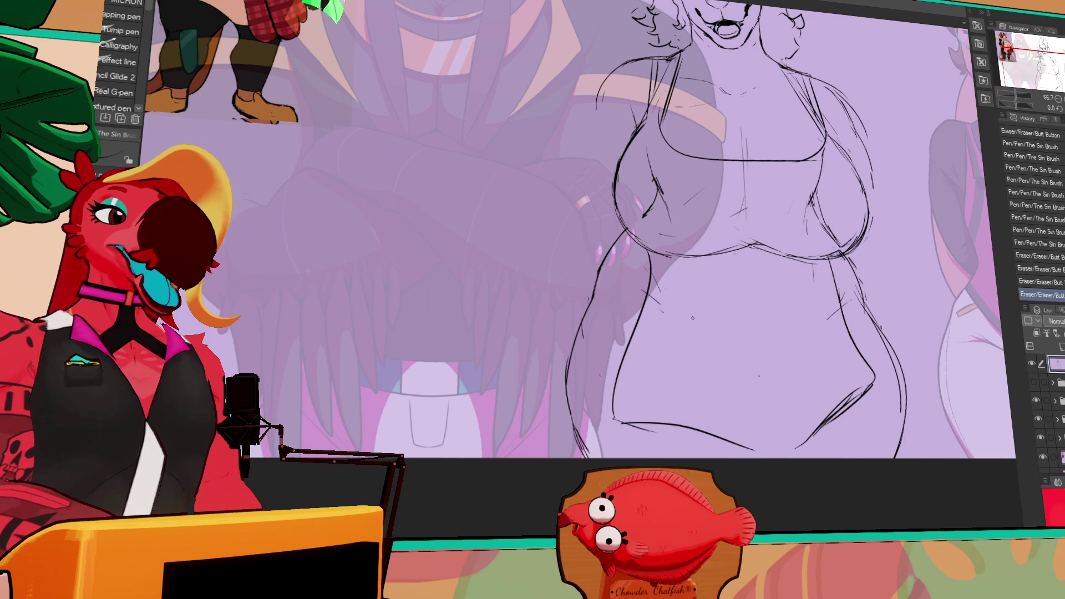
drag(687, 317, 746, 366)
mouse_move(738, 361)
mouse_down()
mouse_move(761, 364)
mouse_move(810, 329)
mouse_up()
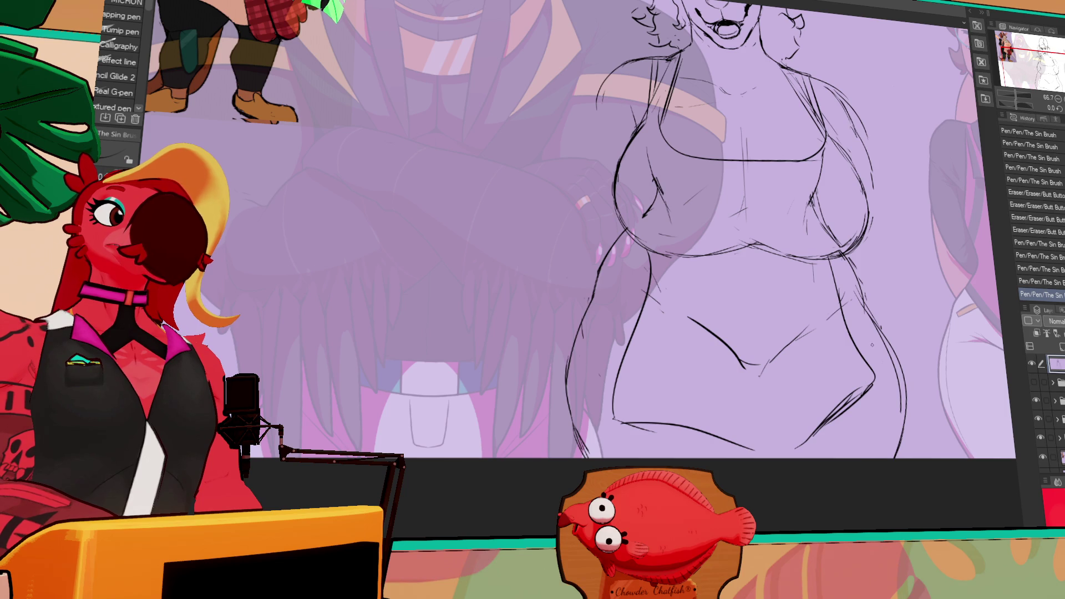
drag(811, 347, 804, 351)
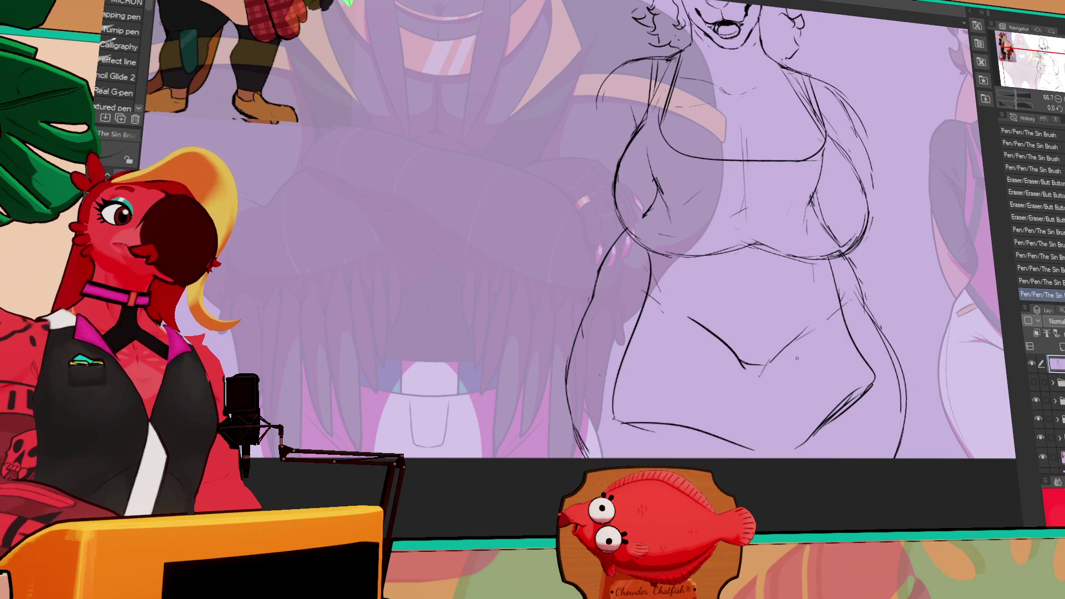
key(ctrl+z)
key(ctrl+y)
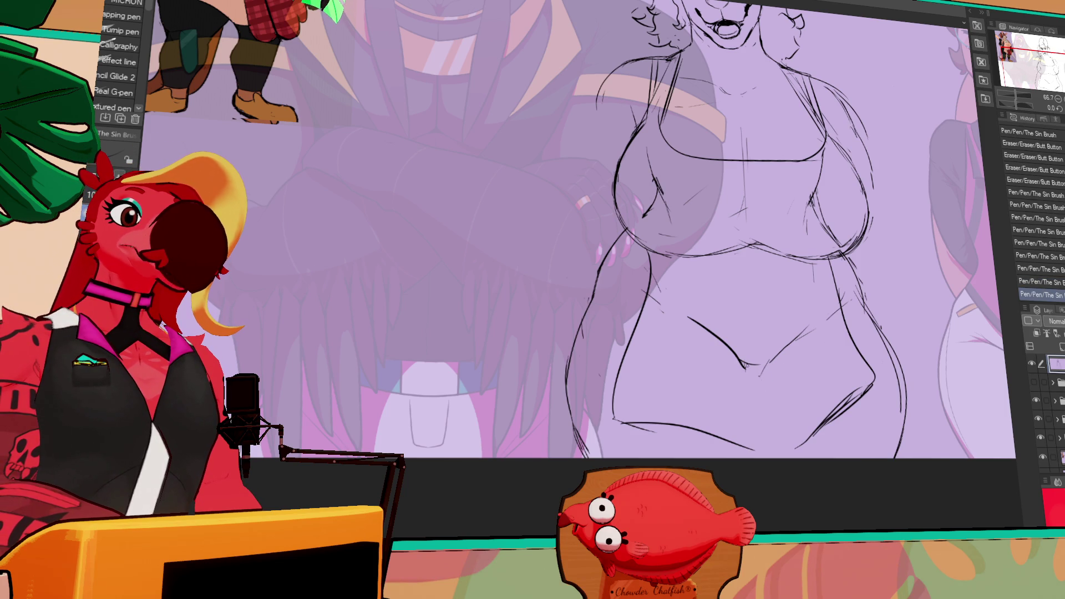
Rework the lower-right body lines, erasing parts and adding a new body stroke.
key(ctrl+z)
key(ctrl+z)
key(ctrl+z)
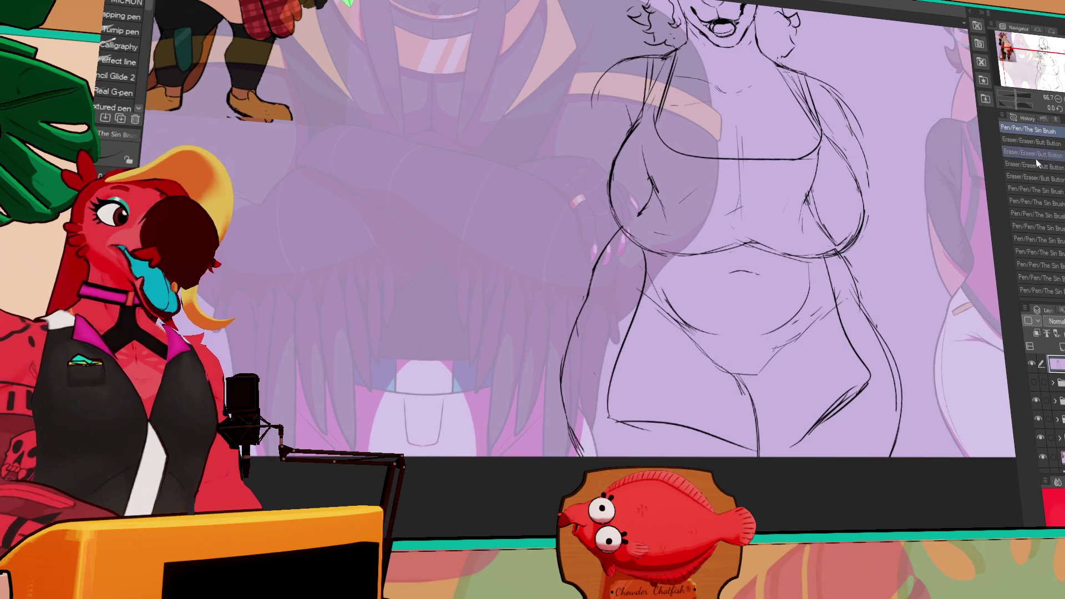
mouse_move(776, 378)
mouse_down()
mouse_move(791, 380)
mouse_move(833, 355)
mouse_up()
key(ctrl+y)
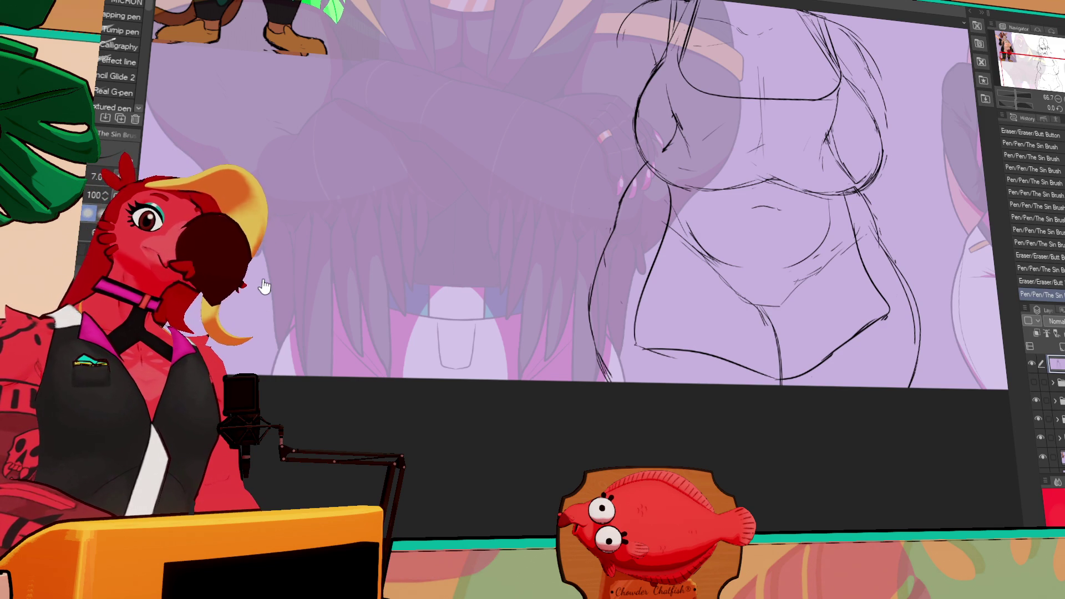
drag(843, 228, 851, 220)
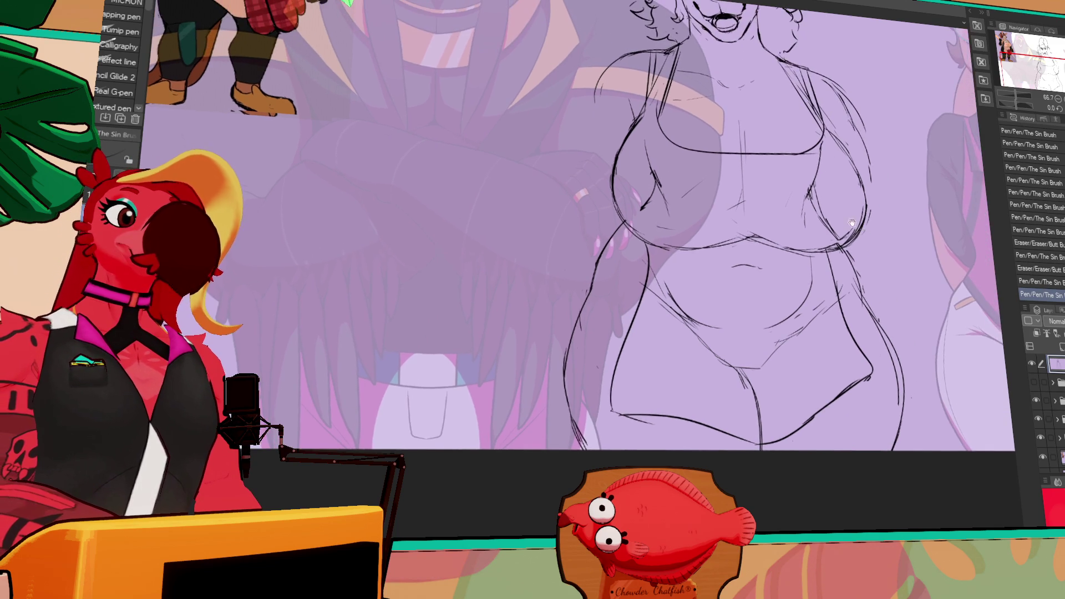
key(e)
drag(681, 328, 690, 338)
Lasso-select the character's muzzle, move it slightly lower, and deselect.
key(p)
mouse_move(892, 48)
mouse_down()
mouse_move(893, 263)
mouse_move(893, 221)
mouse_up()
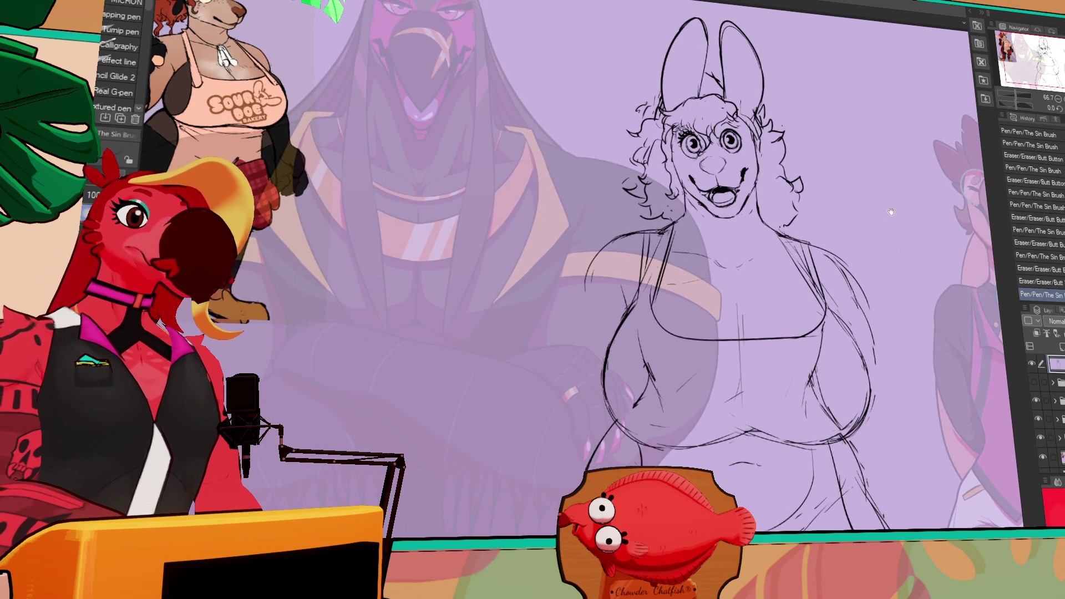
key(m)
mouse_move(733, 150)
mouse_down()
mouse_move(691, 167)
mouse_move(700, 213)
mouse_move(737, 223)
mouse_up()
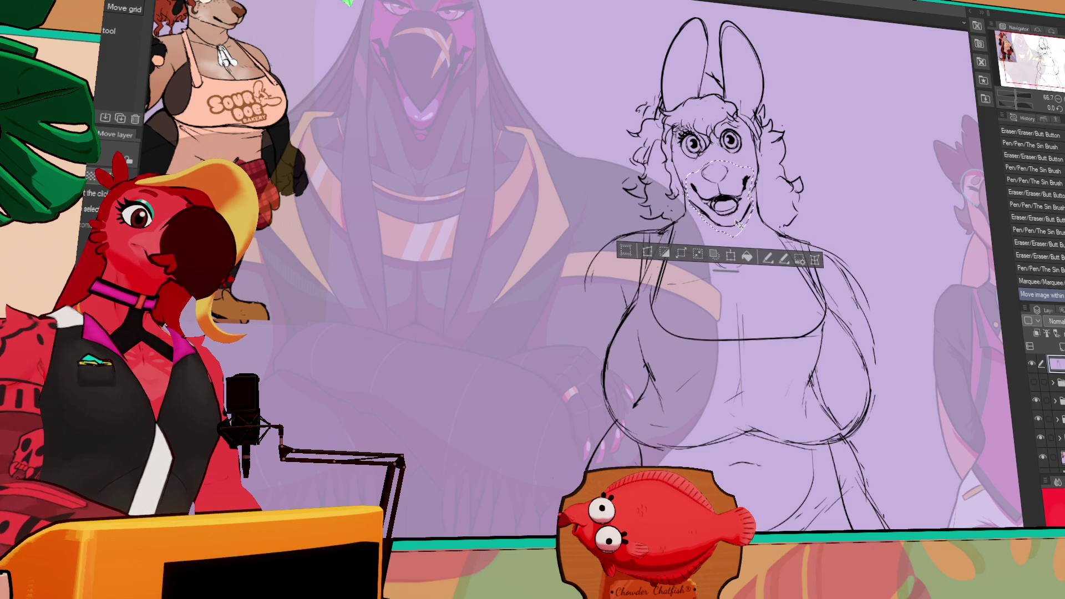
key(ctrl+d)
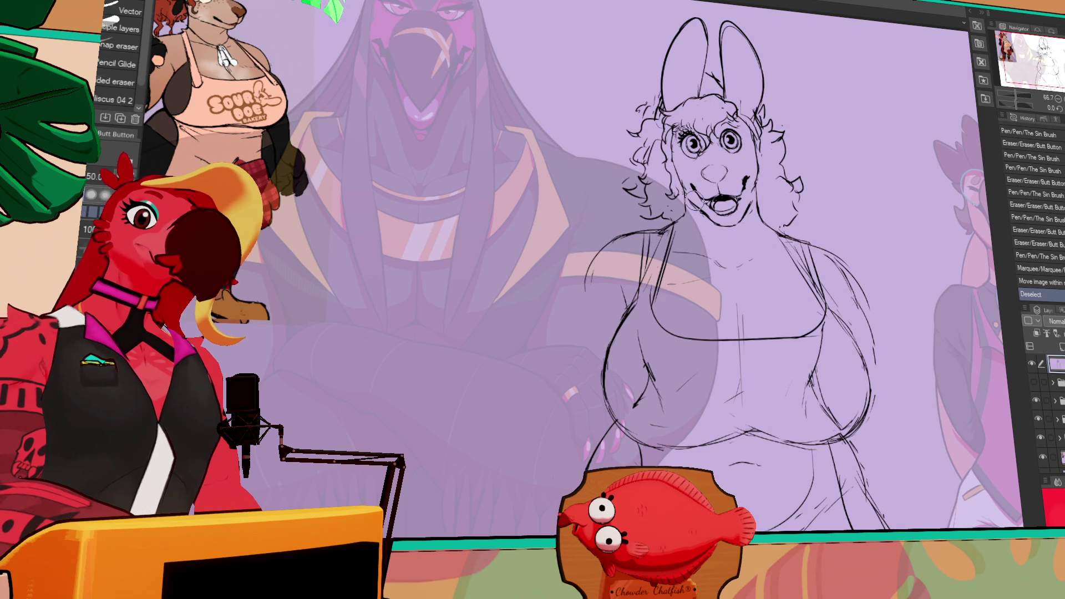
key(p)
key(ctrl+z)
key(ctrl+z)
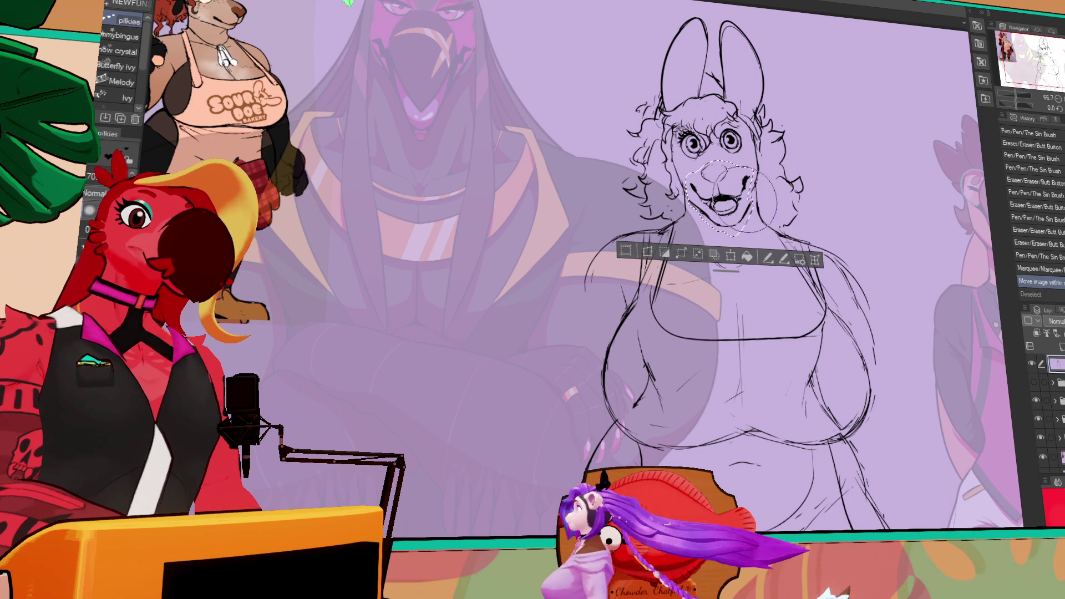
key(m)
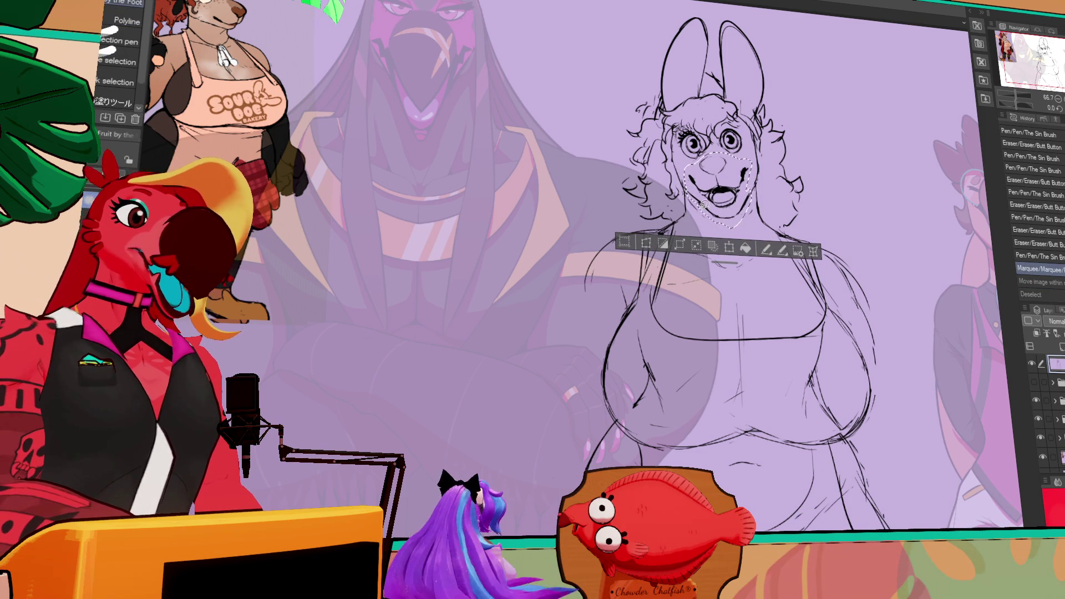
mouse_move(739, 205)
mouse_down()
mouse_move(753, 198)
mouse_move(742, 220)
mouse_up()
key(k)
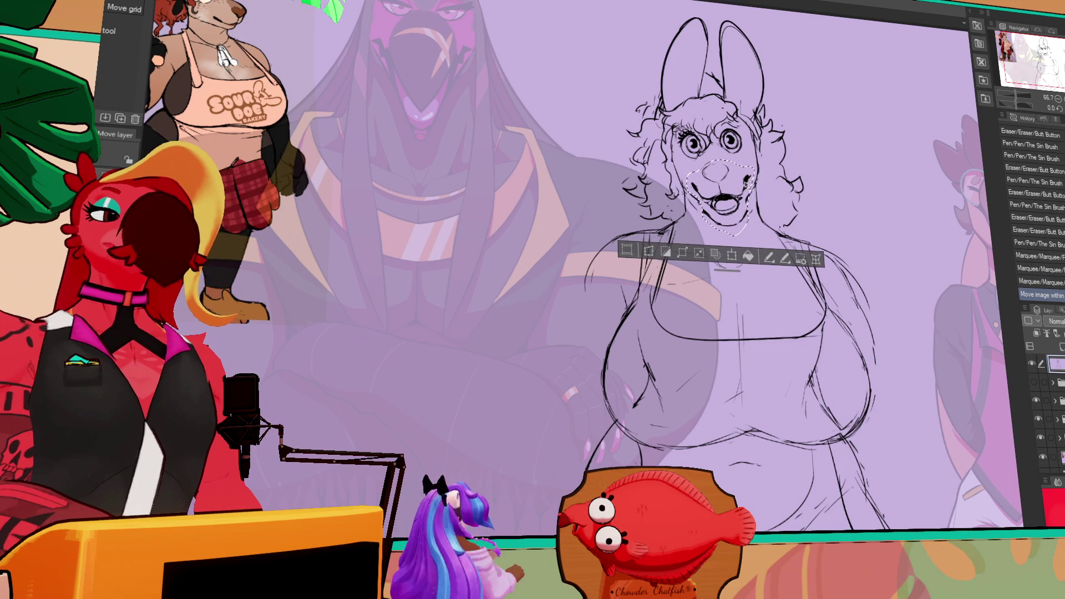
key(ctrl+d)
key(p)
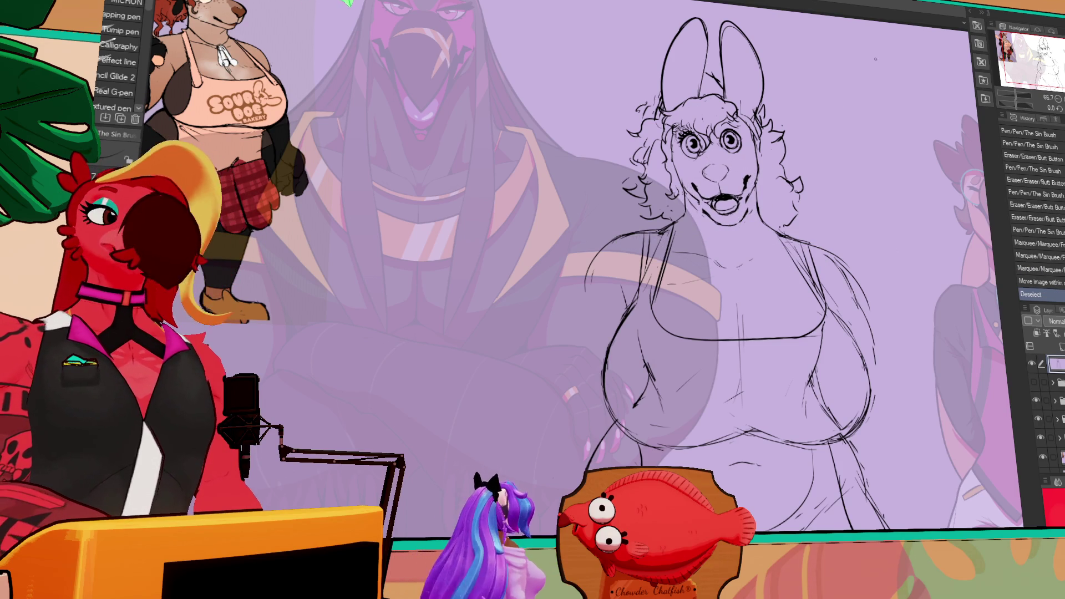
Touch up the mouth with small pen and eraser marks, then switch to the lineup document.
drag(721, 194, 738, 211)
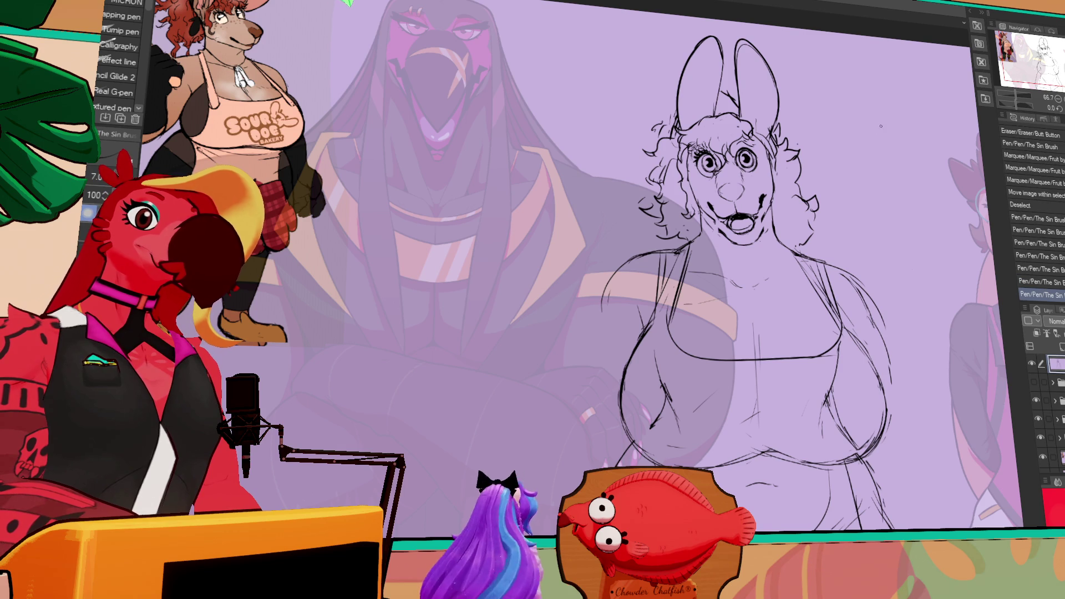
key(e)
mouse_move(713, 223)
mouse_down()
mouse_move(729, 246)
mouse_move(772, 227)
mouse_move(809, 243)
mouse_move(795, 222)
mouse_move(808, 233)
mouse_up()
key(p)
key(e)
key(p)
key(e)
key(p)
key(e)
key(p)
key(p)
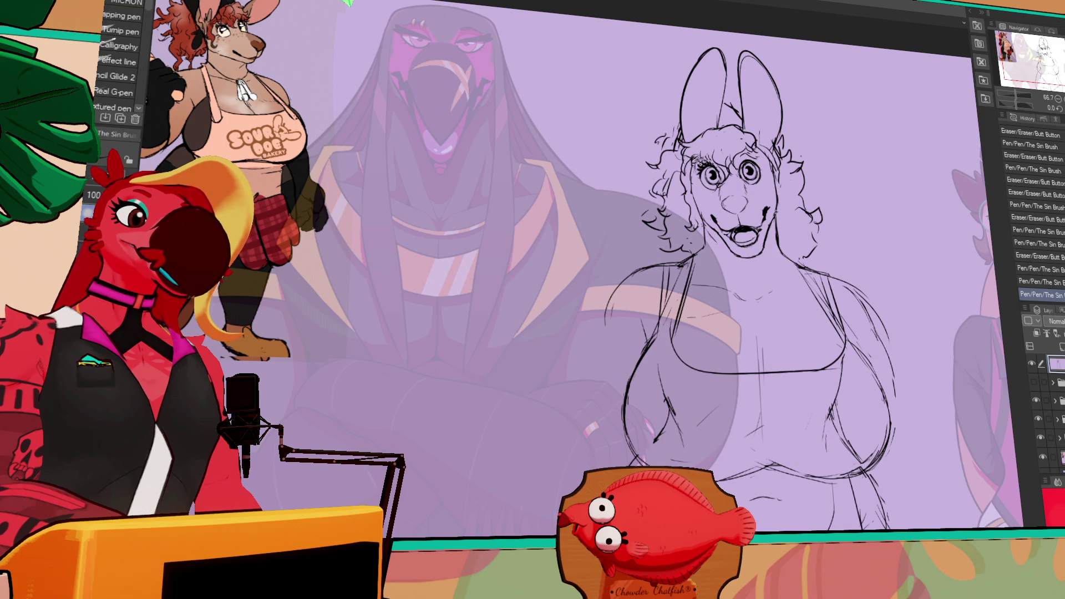
key(ctrl+Tab)
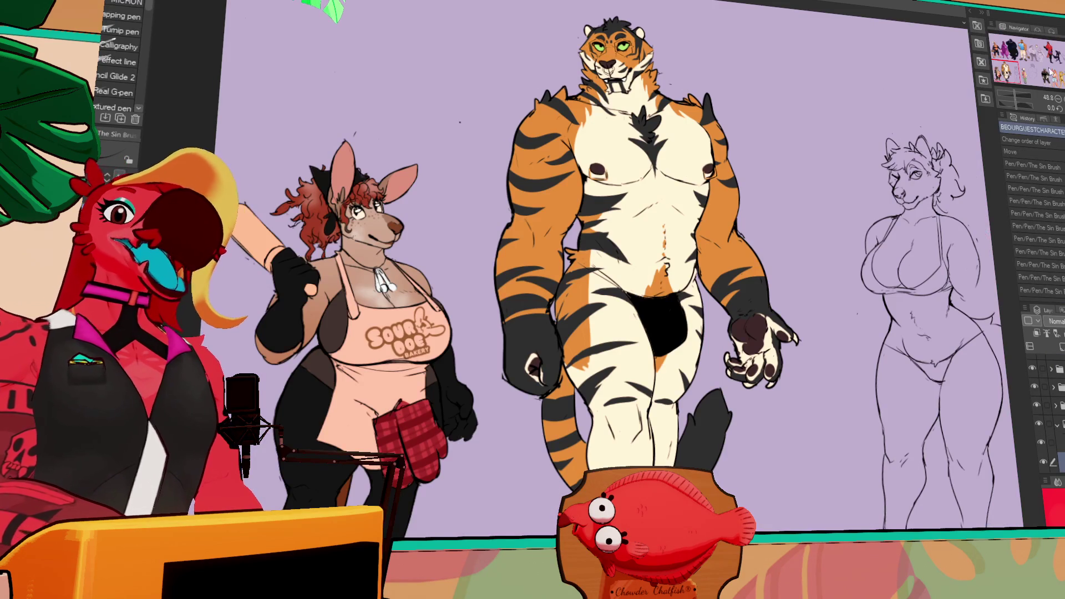
Draw two ear loops beside the cheetah's head and fill them with yellow.
click(1042, 75)
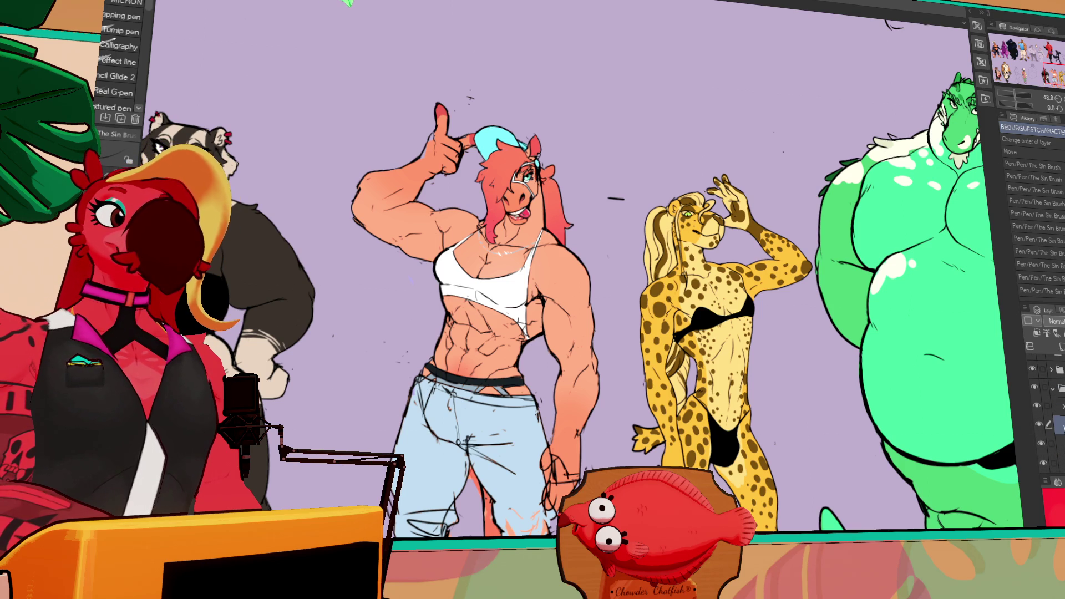
drag(678, 206, 671, 180)
key(ctrl+z)
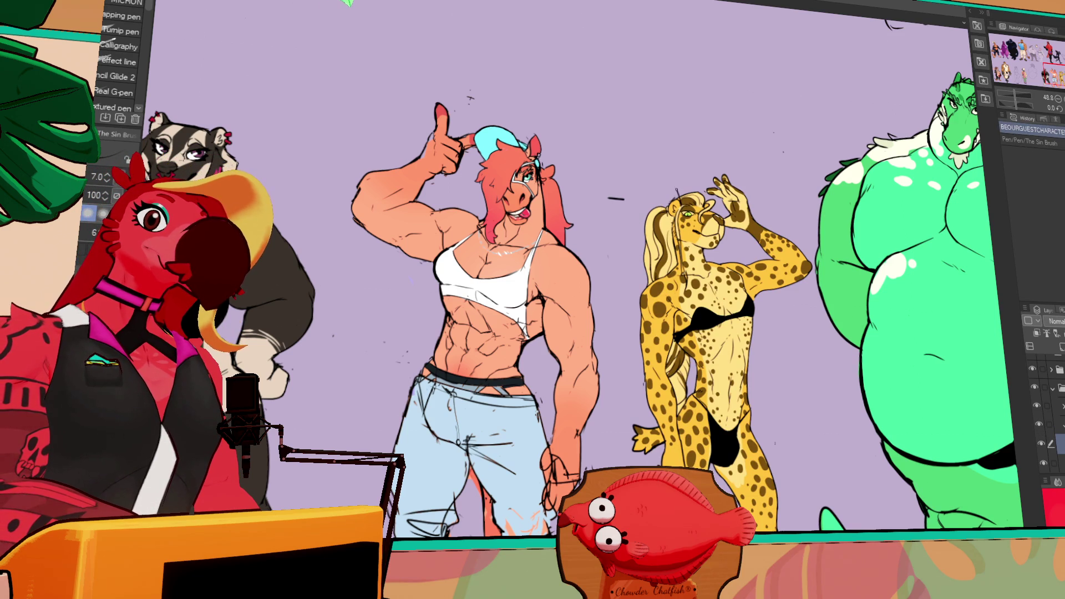
key(ctrl+z)
drag(661, 218, 700, 177)
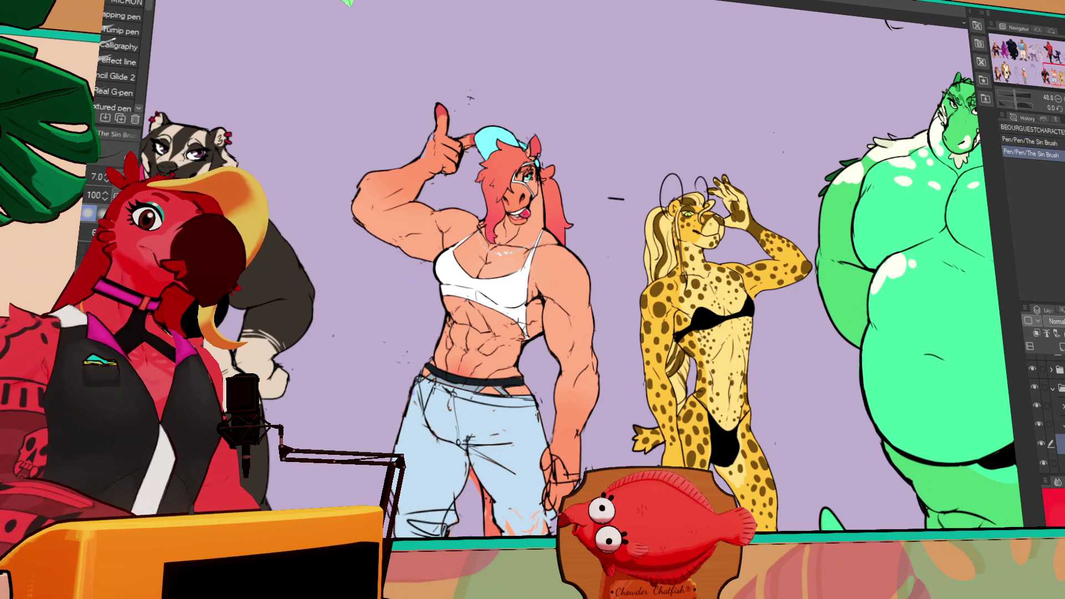
click(671, 186)
mouse_move(664, 179)
mouse_down()
mouse_move(678, 189)
mouse_move(673, 213)
mouse_up()
key(g)
click(672, 205)
Undo all the cheetah ear edits and add a small mark near the sketch's mouth.
key(p)
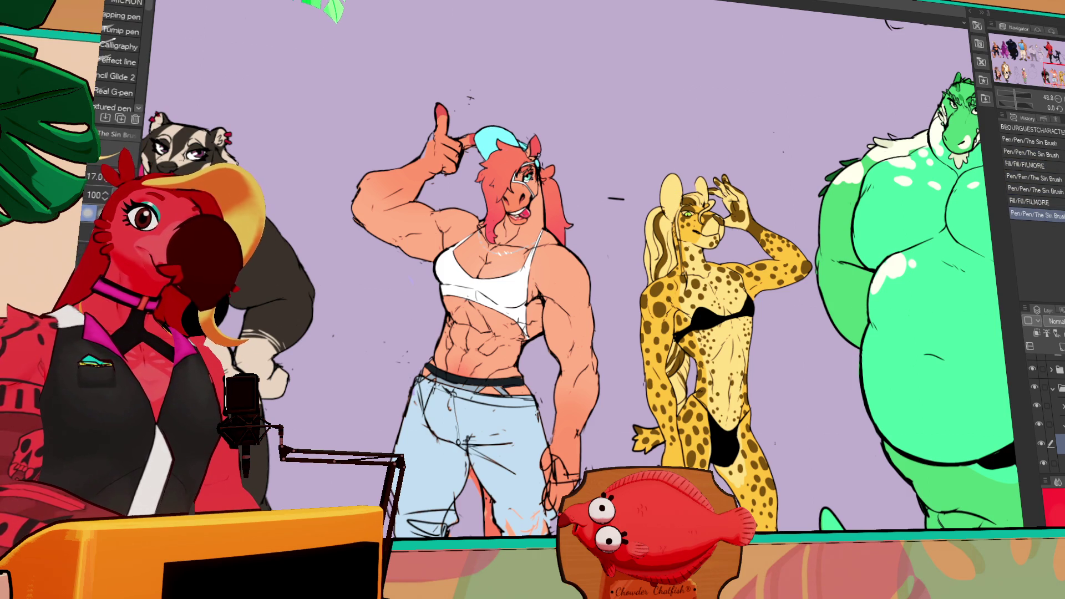
drag(715, 213, 717, 214)
key(ctrl+z)
drag(716, 215, 717, 215)
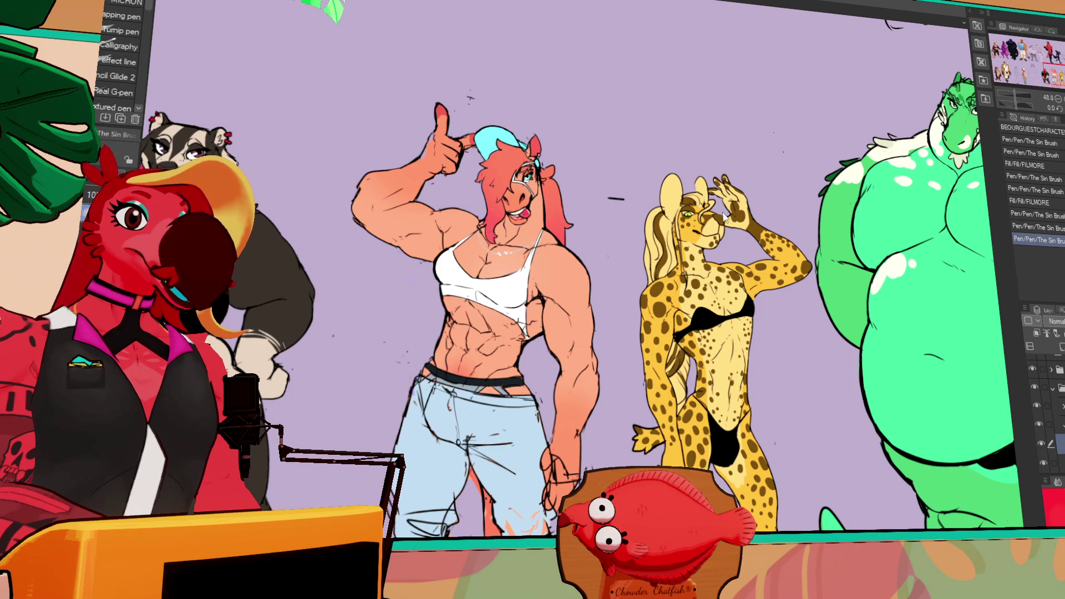
key(ctrl+z)
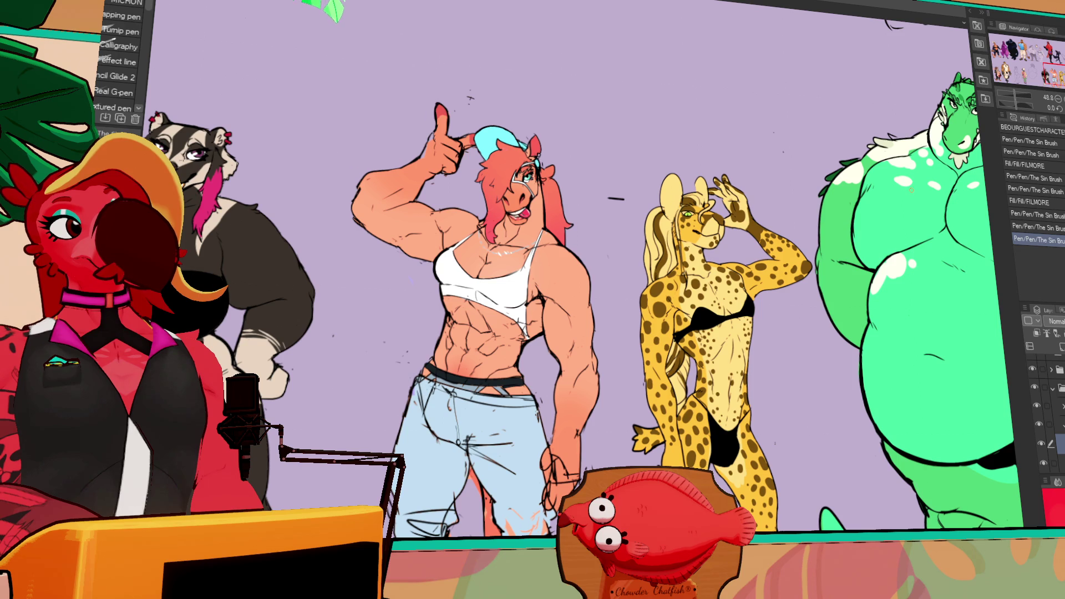
key(ctrl+z)
key(ctrl+z)
key(ctrl+z)
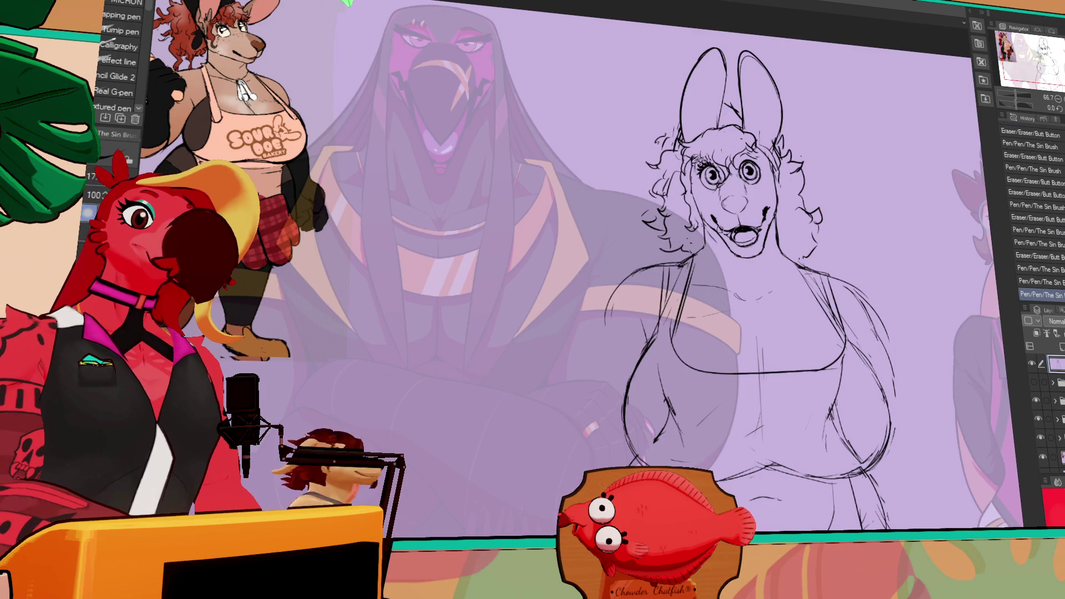
click(738, 228)
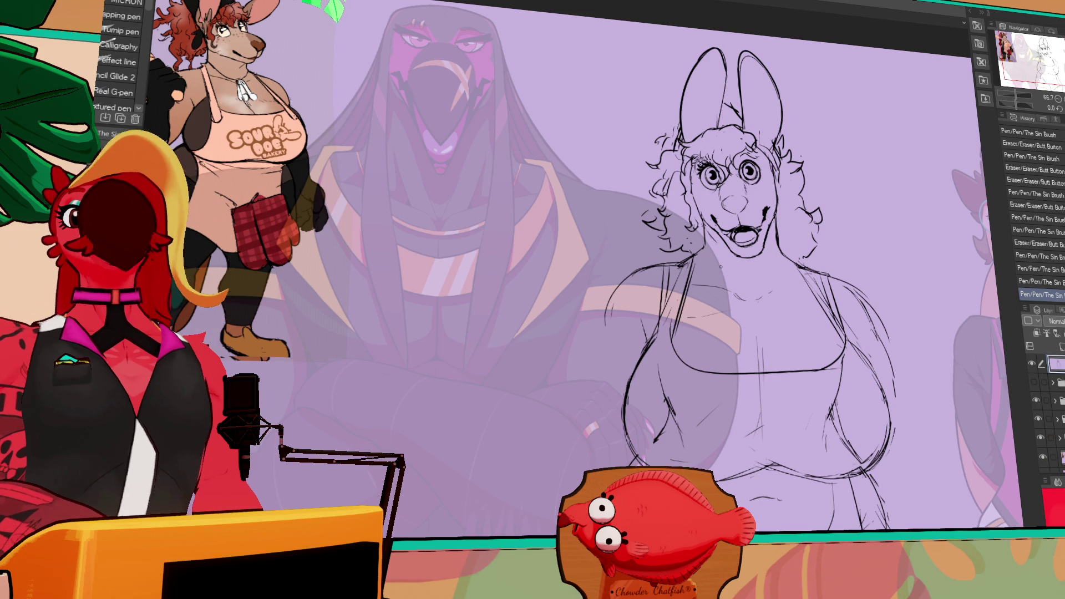
Undo the mouth mark and erase stray lines on the character's face.
key(ctrl+z)
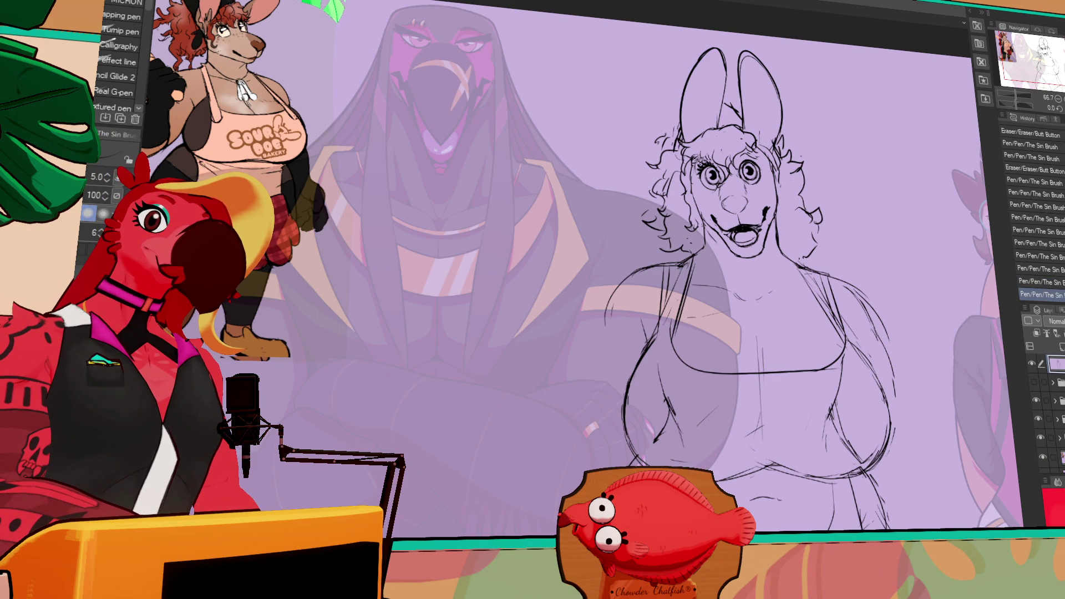
drag(721, 250, 718, 262)
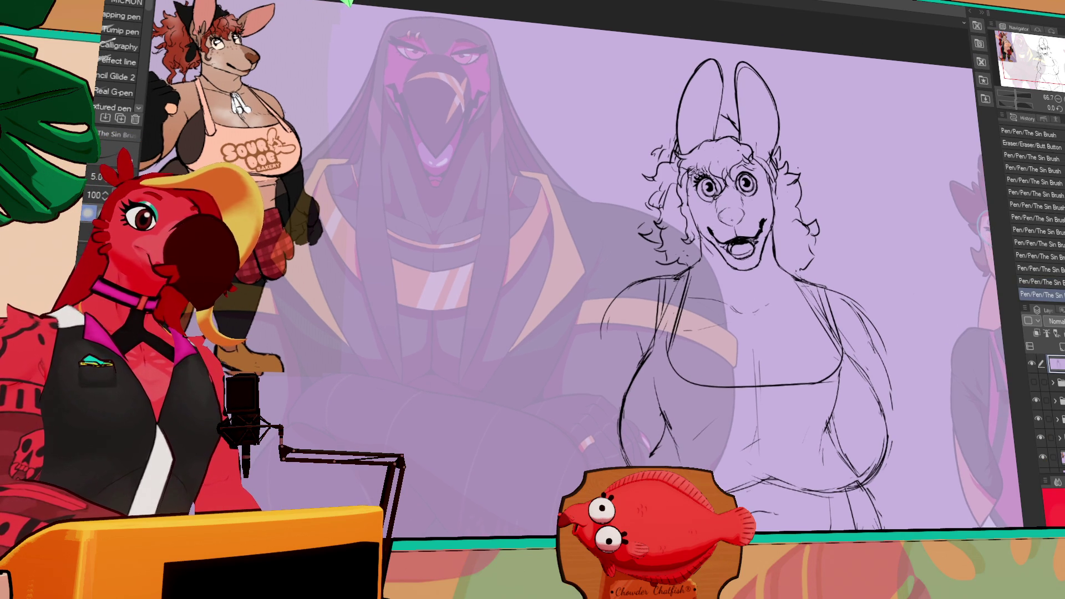
drag(721, 311, 732, 319)
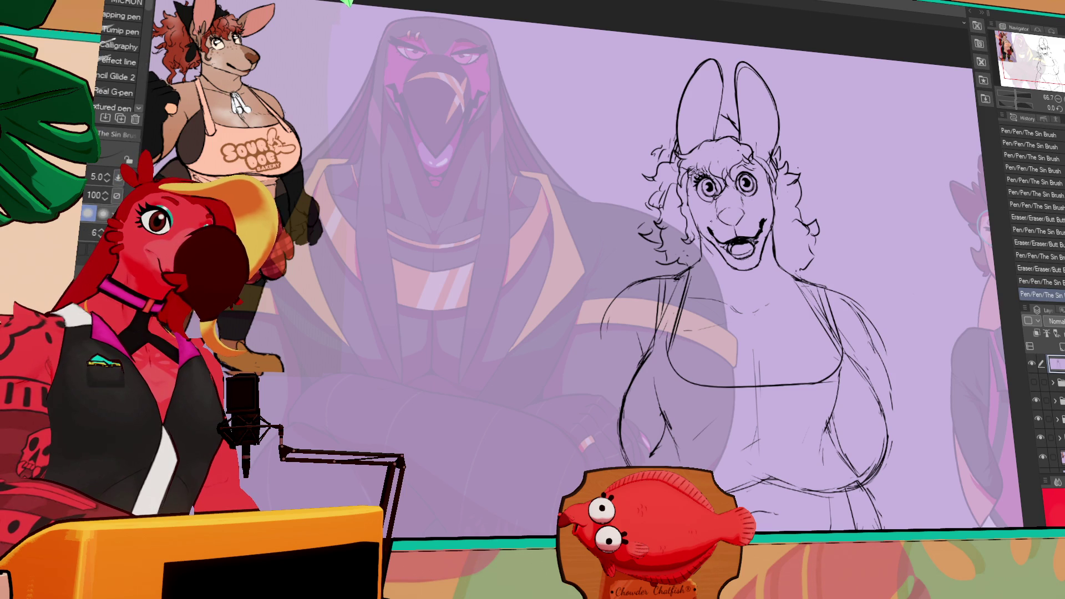
drag(716, 211, 731, 218)
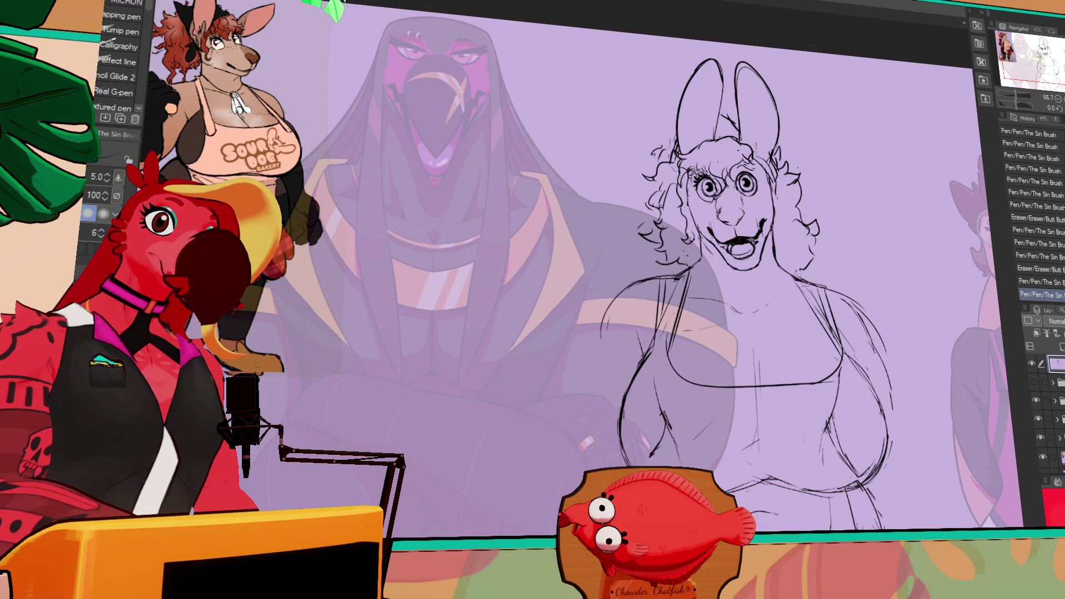
drag(900, 180, 897, 188)
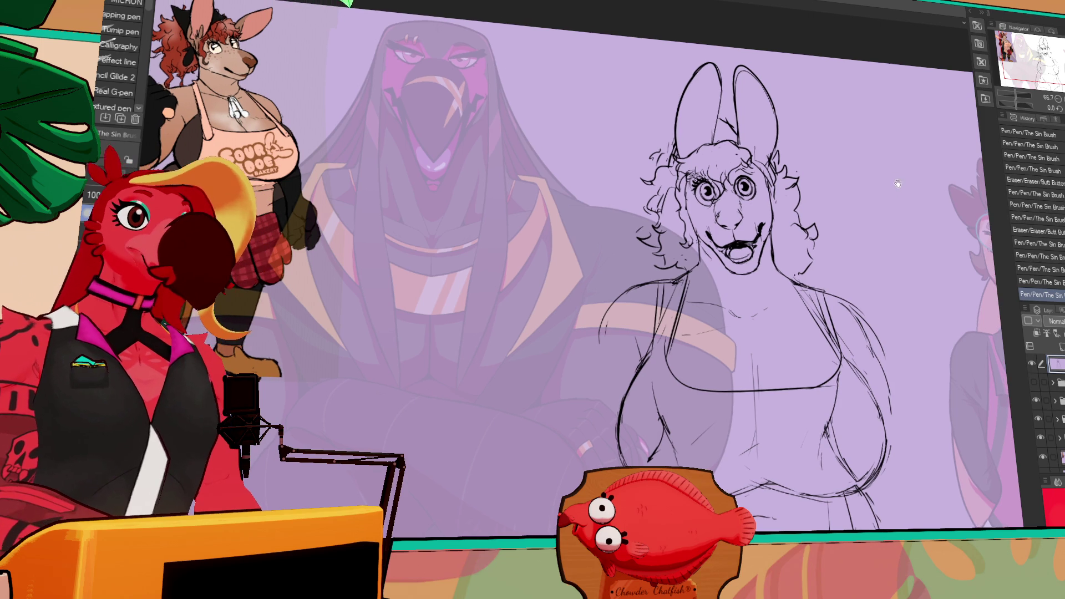
Lasso the muzzle, reposition it with Move layer, deselect, and zoom to 100%.
key(m)
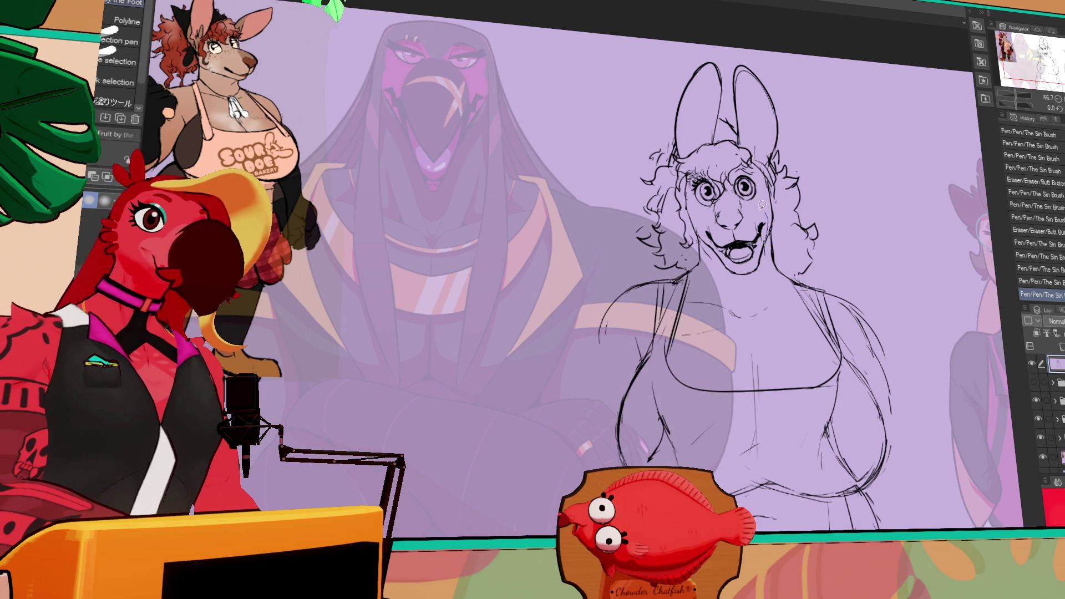
drag(740, 280, 757, 272)
key(k)
key(ctrl+d)
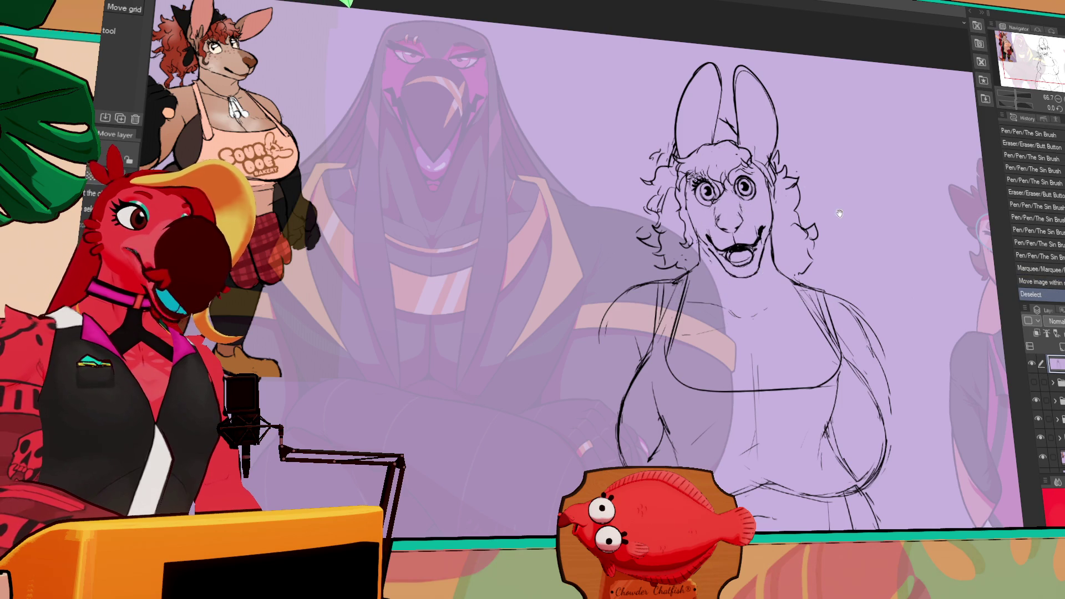
click(1060, 103)
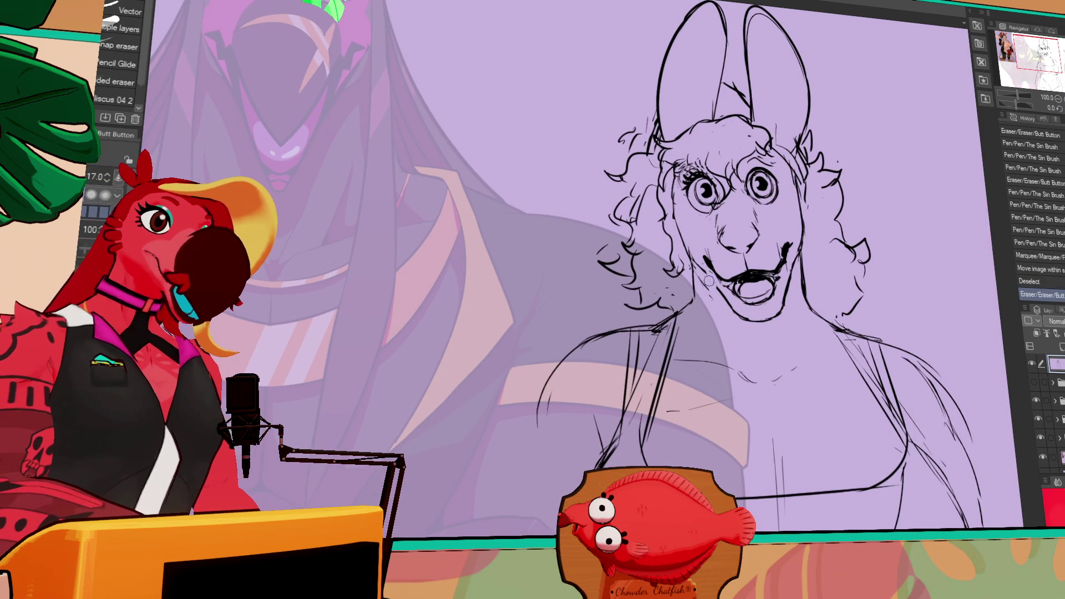
Touch up the lines around the nose and mouth with pen and eraser.
drag(848, 219, 851, 217)
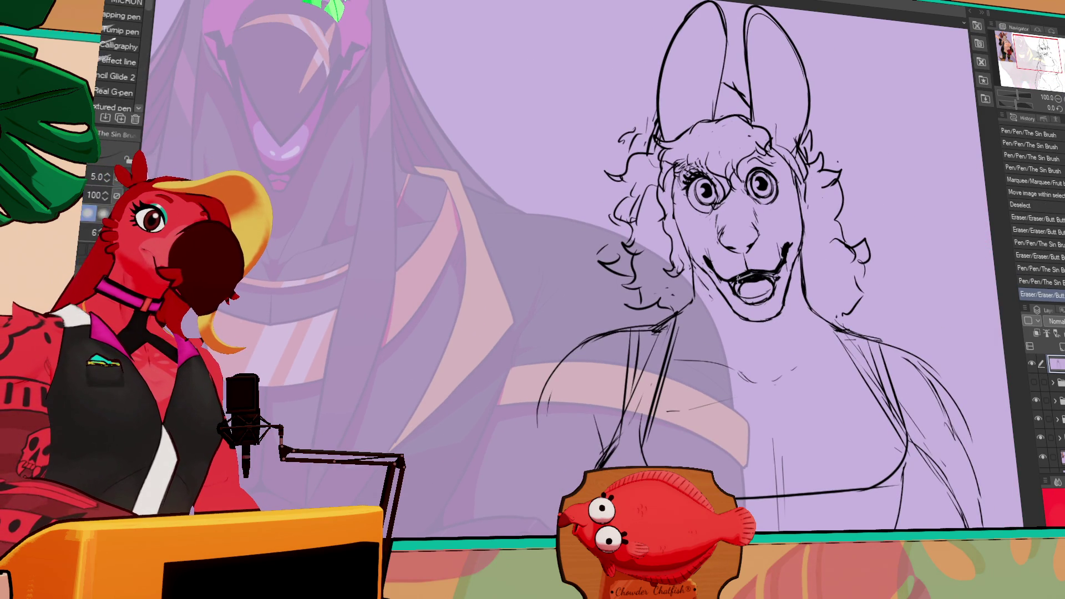
drag(787, 226, 789, 227)
key(e)
drag(740, 275, 761, 267)
key(ctrl+z)
key(p)
key(e)
drag(757, 265, 764, 269)
key(p)
Erase lines around the right eye and nudge the eyes slightly.
key(e)
mouse_move(741, 183)
mouse_down()
mouse_move(784, 206)
mouse_move(713, 166)
mouse_move(685, 219)
mouse_move(769, 180)
mouse_up()
key(ctrl+z)
key(ctrl+y)
key(ctrl+d)
key(m)
key(k)
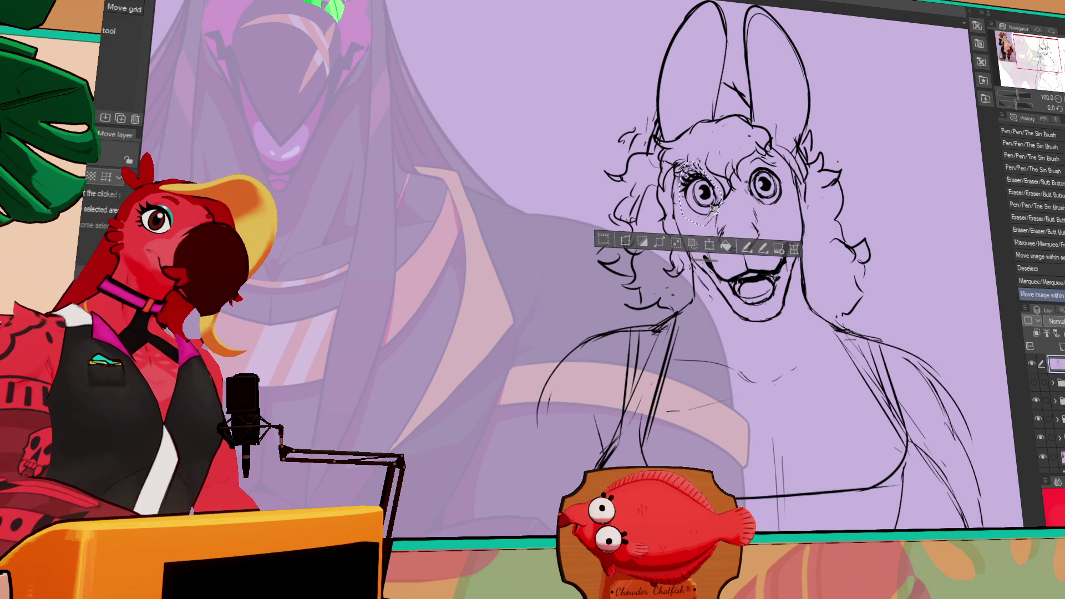
key(ctrl+d)
Ellipse-select both eyes and move them off the face onto the blank canvas at left.
mouse_move(831, 54)
mouse_down()
mouse_move(951, 93)
mouse_move(953, 81)
mouse_up()
key(m)
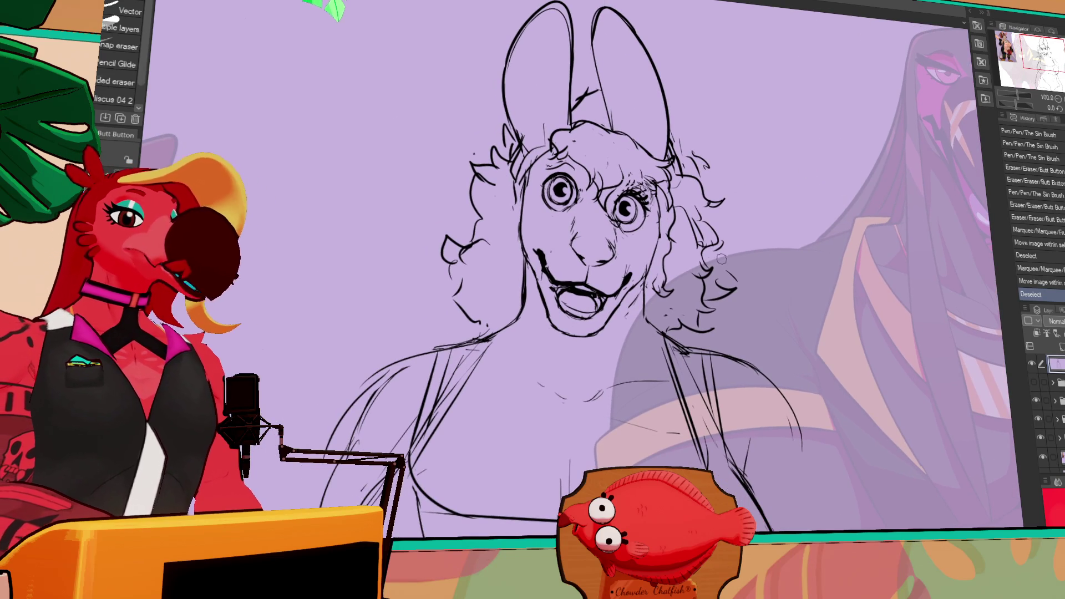
drag(533, 162, 582, 219)
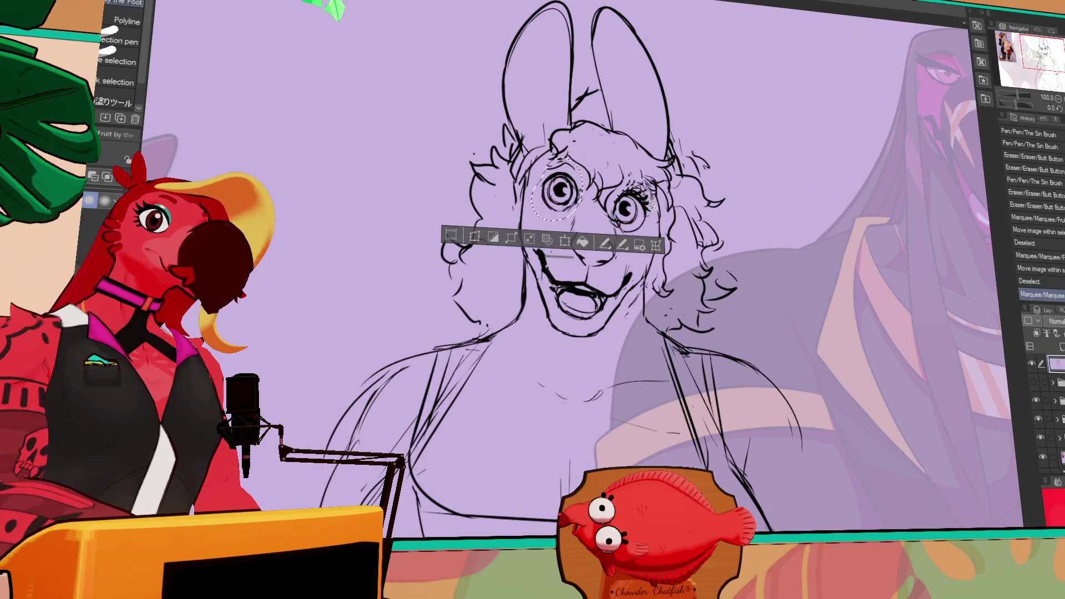
drag(609, 175, 654, 239)
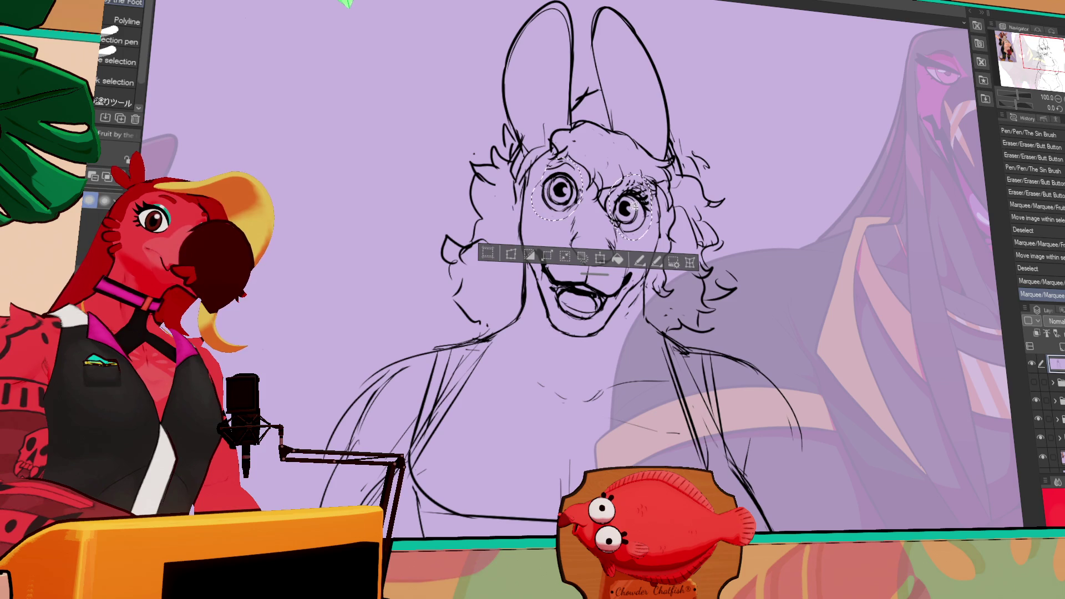
key(k)
drag(632, 204, 327, 192)
key(ctrl+d)
Erase and rework the mouth's left corner line.
key(e)
mouse_move(539, 256)
mouse_down()
mouse_move(553, 280)
mouse_move(548, 258)
mouse_up()
key(p)
key(e)
key(p)
Rework the mouth's left corner line with the eraser.
key(p)
key(e)
key(p)
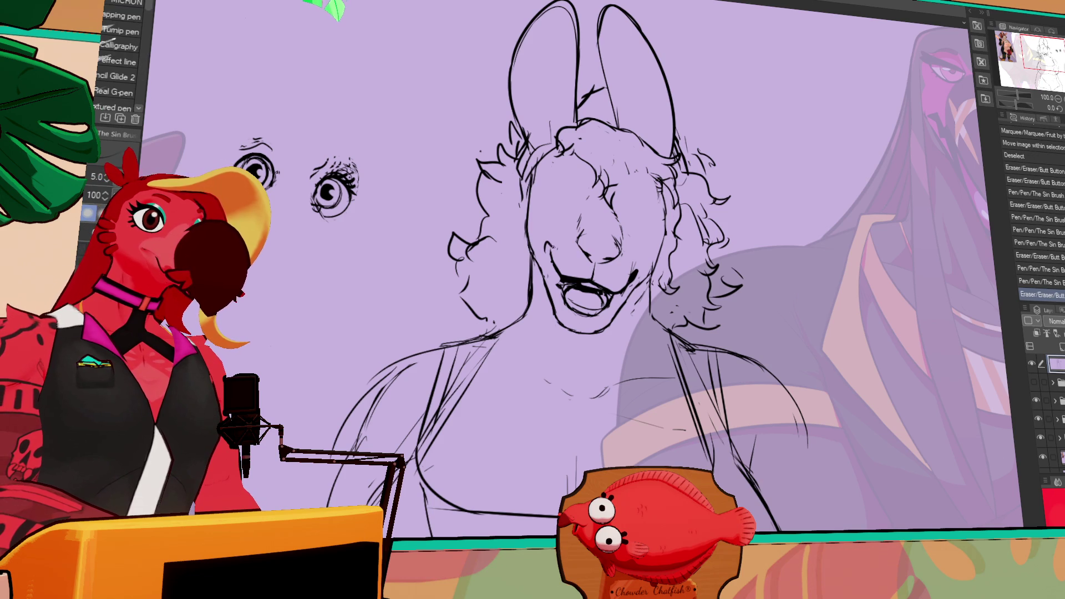
key(e)
mouse_move(632, 261)
mouse_down()
mouse_move(636, 274)
mouse_move(636, 259)
mouse_up()
key(p)
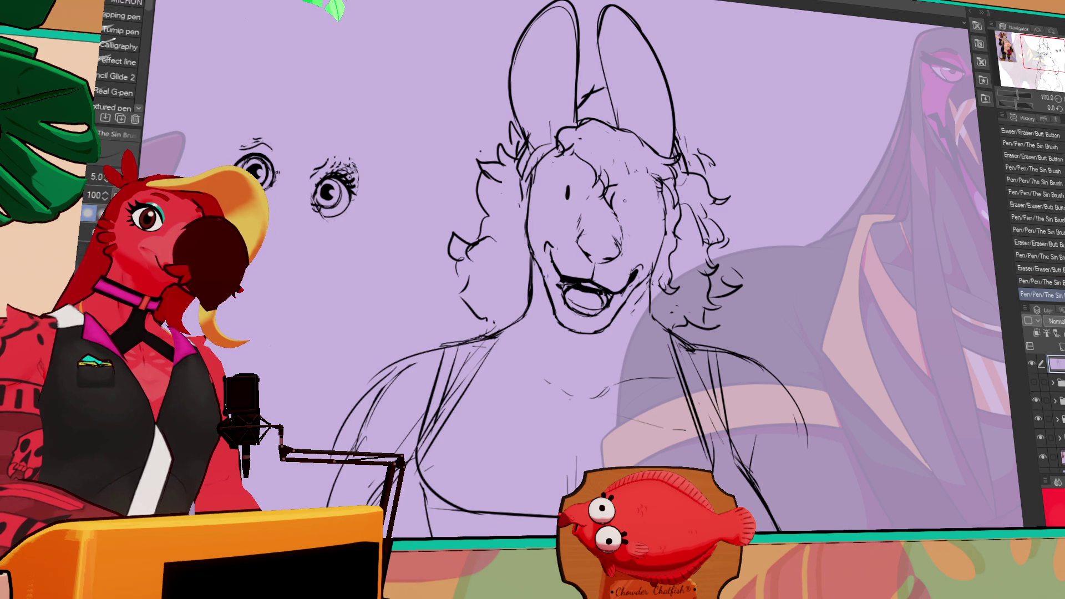
drag(786, 216, 831, 261)
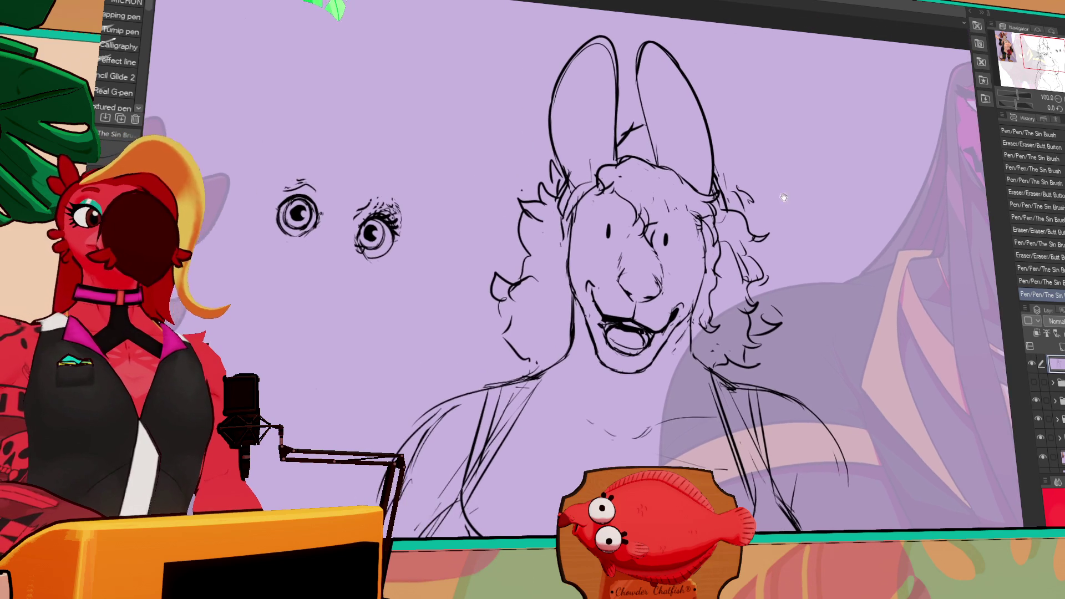
Draw new left and right eyes, rotate the view 15 degrees, and nudge the left eye.
drag(603, 210, 594, 222)
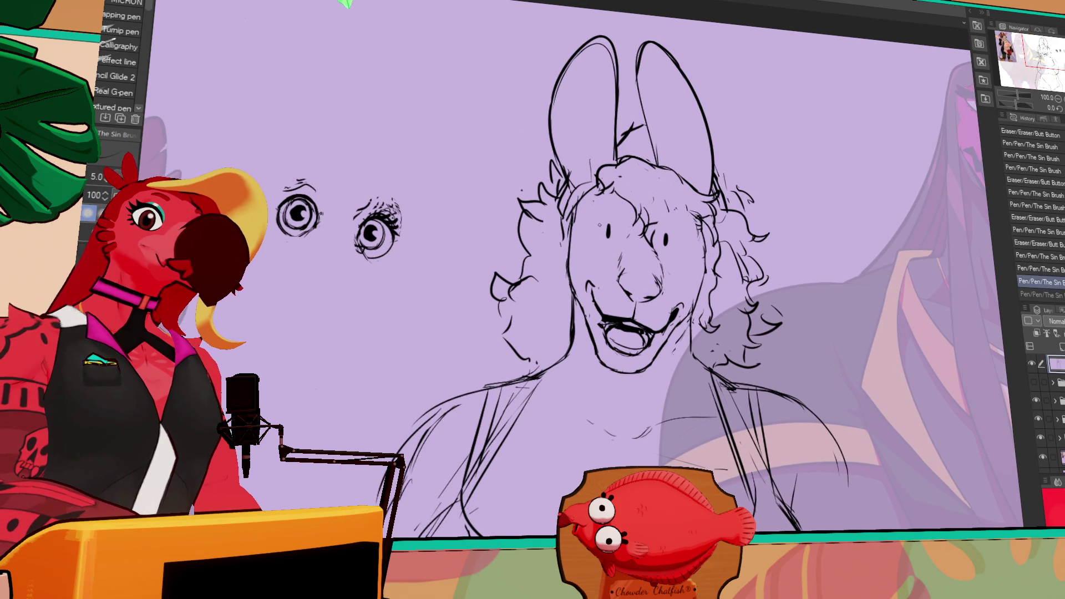
drag(609, 225, 607, 232)
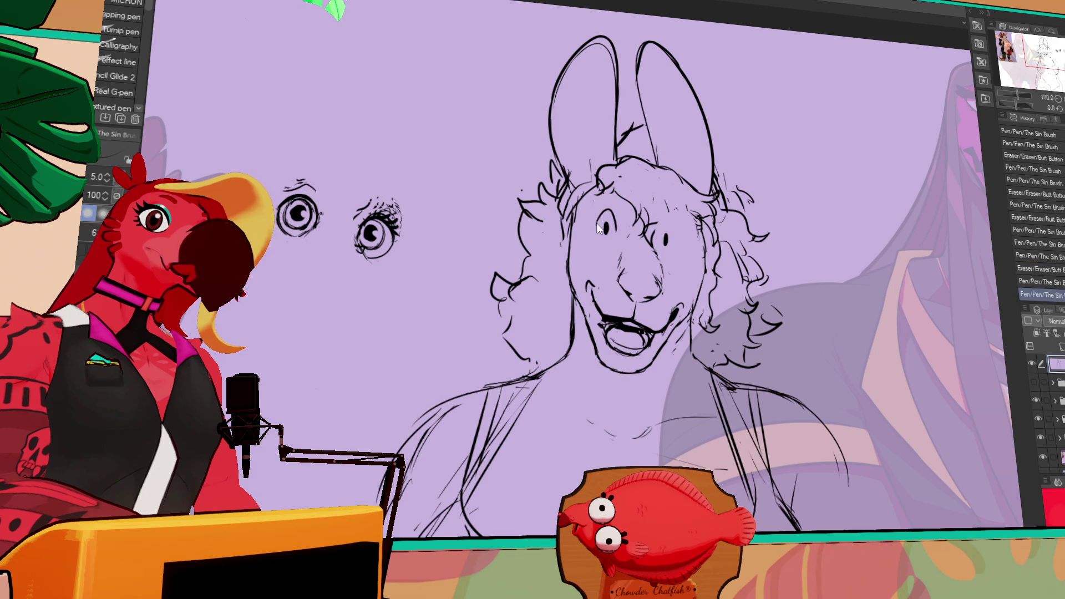
mouse_move(664, 232)
mouse_down()
mouse_move(666, 243)
mouse_move(674, 234)
mouse_up()
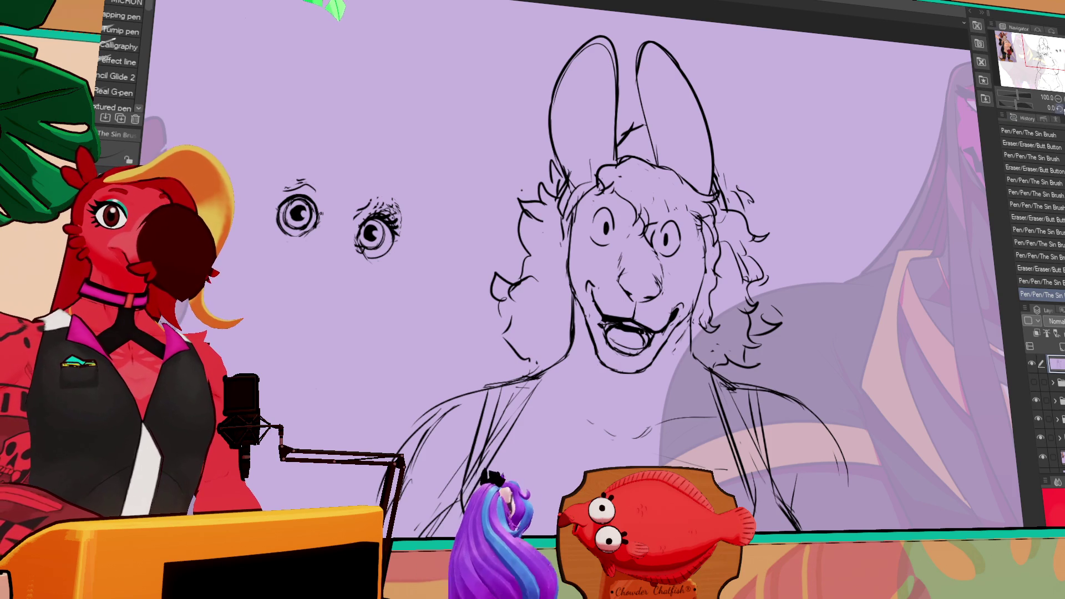
key(minus)
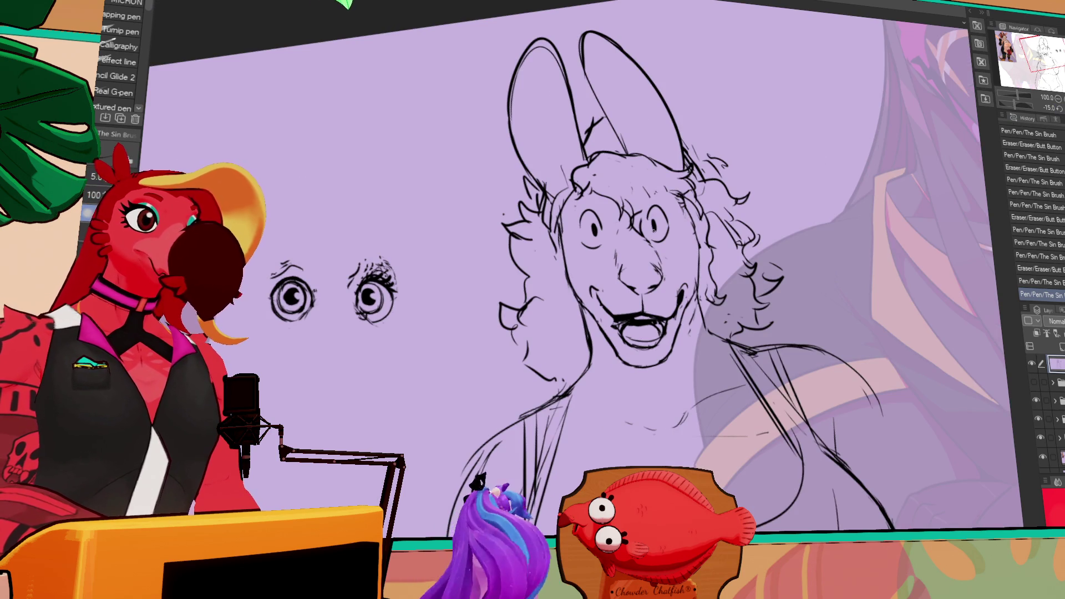
key(m)
drag(607, 212, 660, 226)
key(ctrl+d)
key(ctrl+d)
Touch up the eyes and try guide ovals over the face, undoing them.
key(e)
key(p)
drag(593, 217, 661, 227)
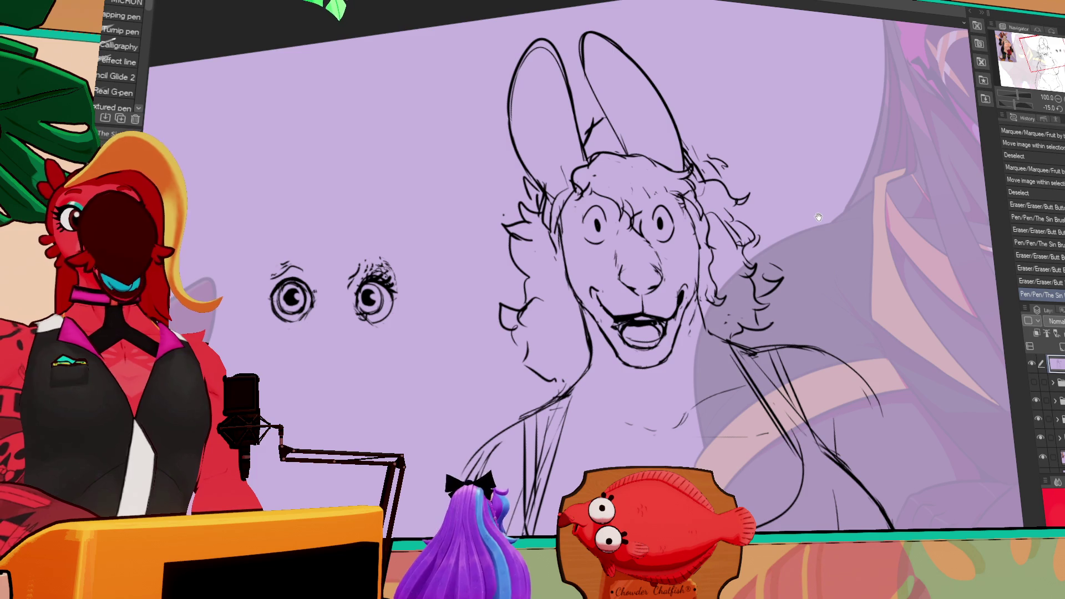
drag(819, 215, 910, 210)
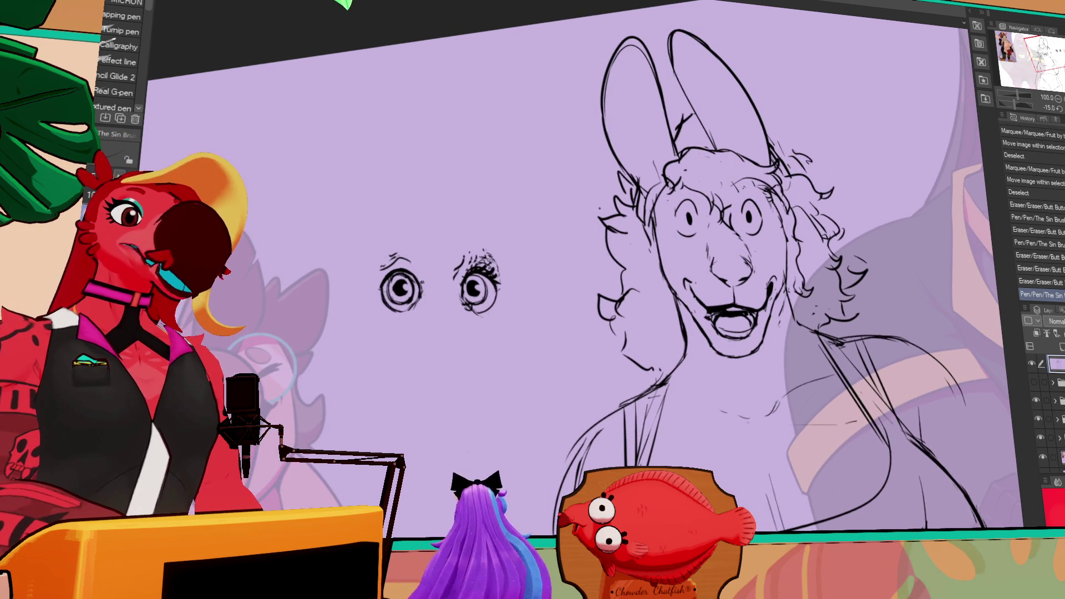
drag(728, 241, 762, 222)
key(ctrl+z)
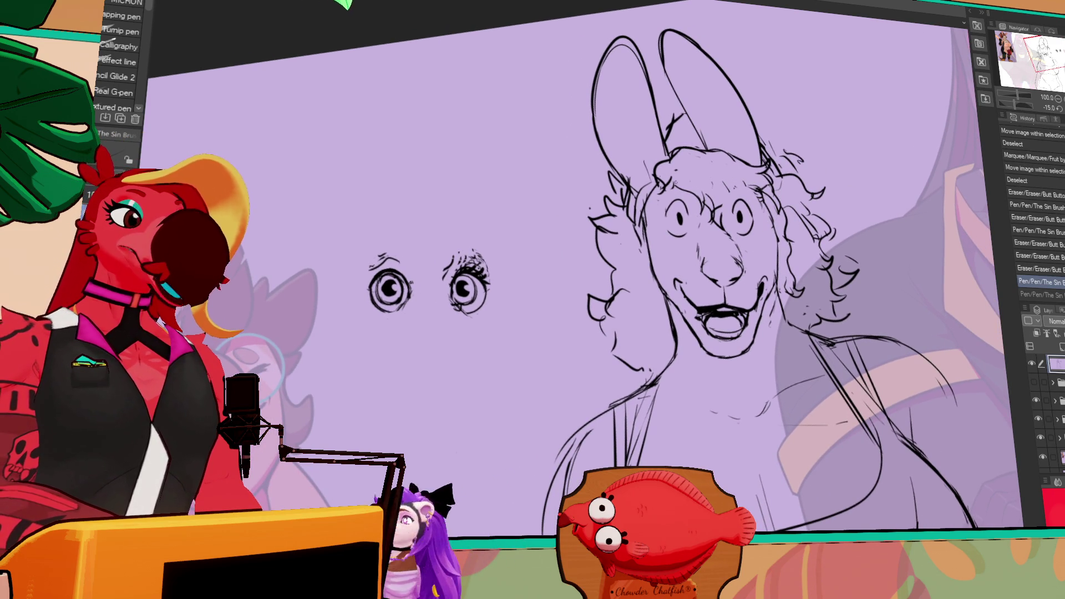
key(ctrl+z)
drag(550, 192, 617, 153)
drag(436, 186, 424, 192)
key(ctrl+z)
Redraw the left eye as a small circle with a filled-in pupil.
drag(810, 139, 762, 189)
drag(693, 216, 702, 223)
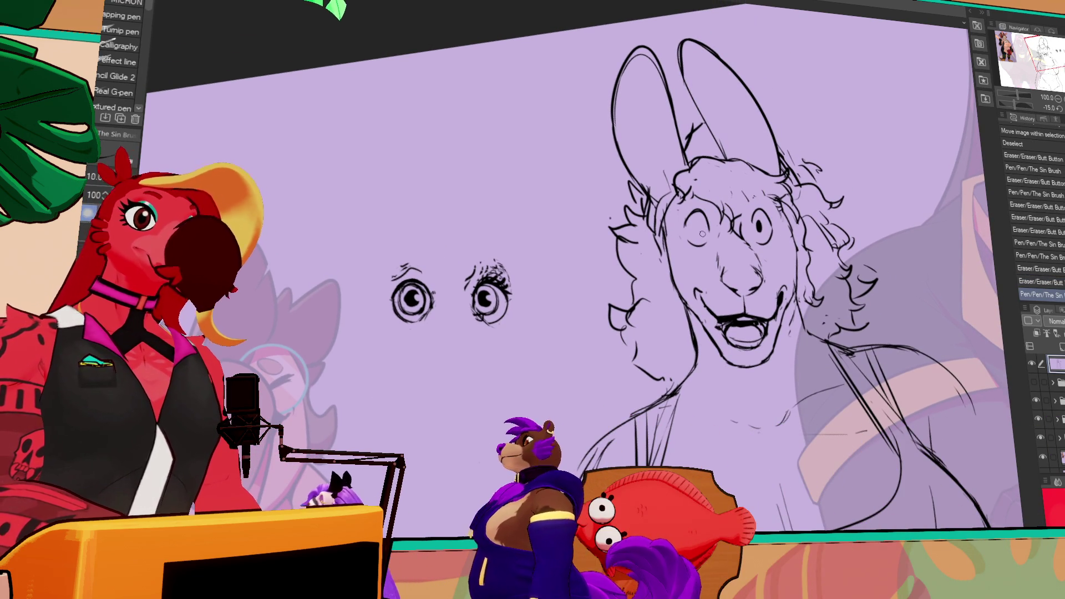
drag(700, 226, 761, 230)
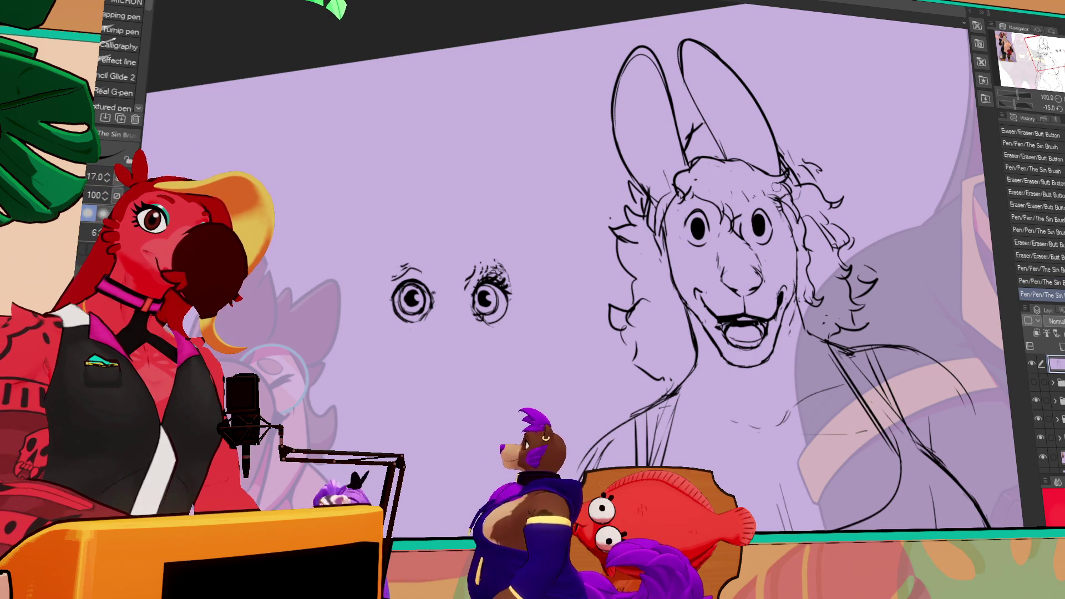
Add small strokes to the hair, around the face and near the right eye.
drag(803, 200, 808, 211)
drag(778, 173, 789, 183)
mouse_move(743, 225)
mouse_down()
mouse_move(690, 212)
mouse_move(762, 212)
mouse_up()
drag(764, 213, 768, 209)
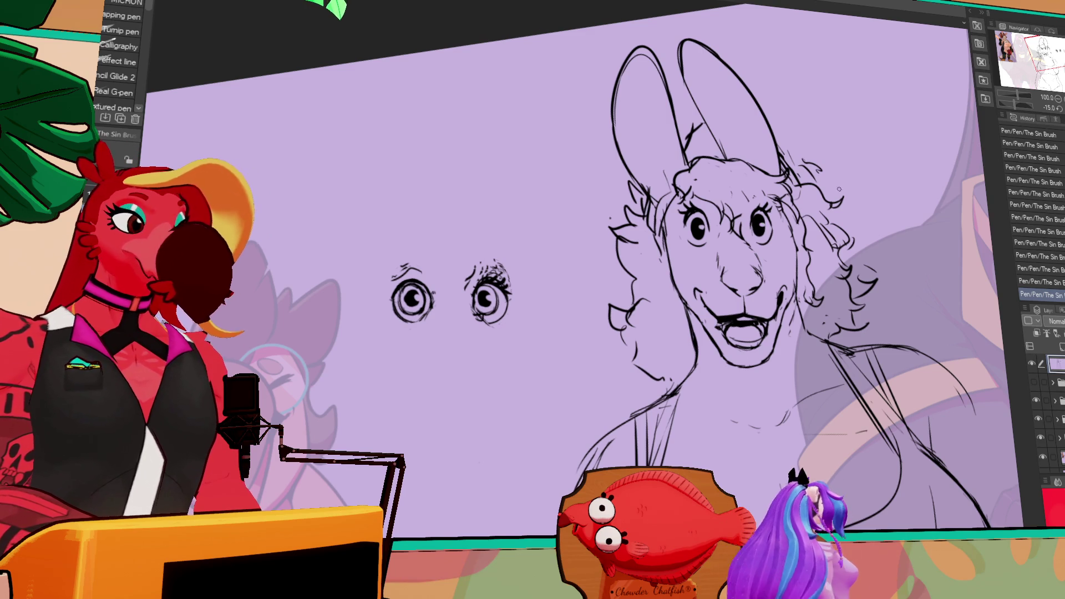
Nudge the right eye, then the left eye, slightly using ellipse selections.
key(m)
drag(783, 242, 774, 244)
key(k)
key(ctrl+d)
drag(830, 196, 817, 192)
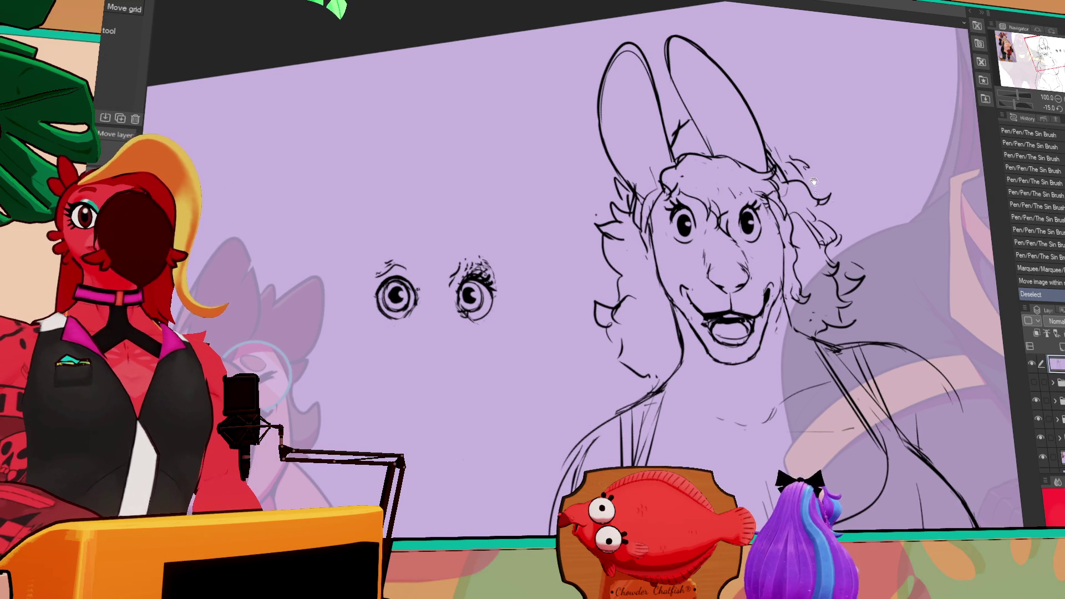
key(m)
mouse_move(666, 198)
mouse_down()
mouse_move(703, 248)
mouse_move(705, 227)
mouse_up()
key(k)
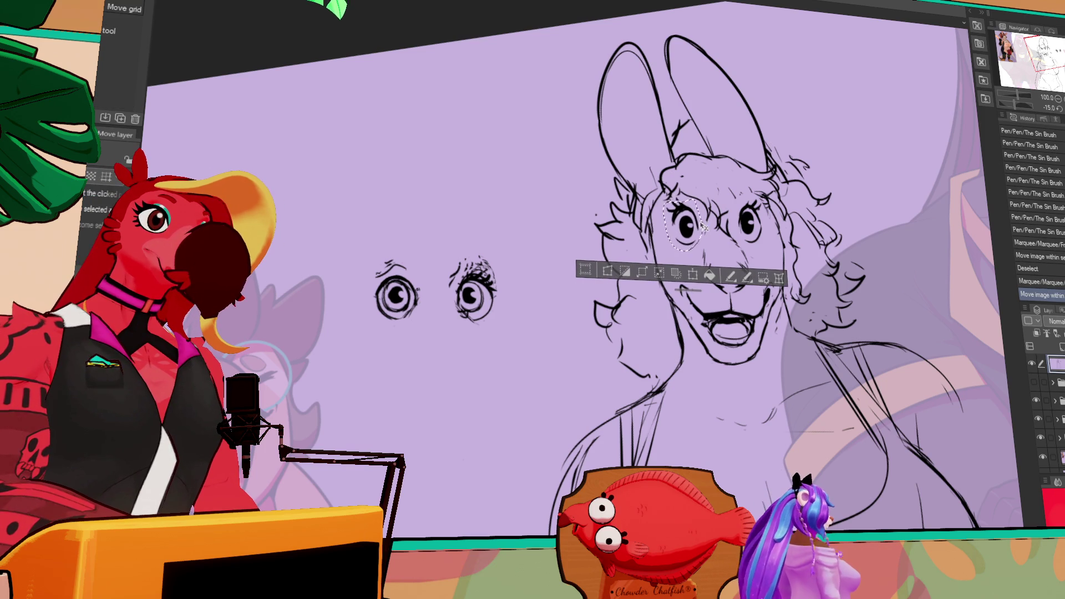
key(ctrl+d)
Add pen strokes to the curly hair on both sides of the face.
key(p)
drag(772, 210, 785, 265)
drag(799, 167, 815, 178)
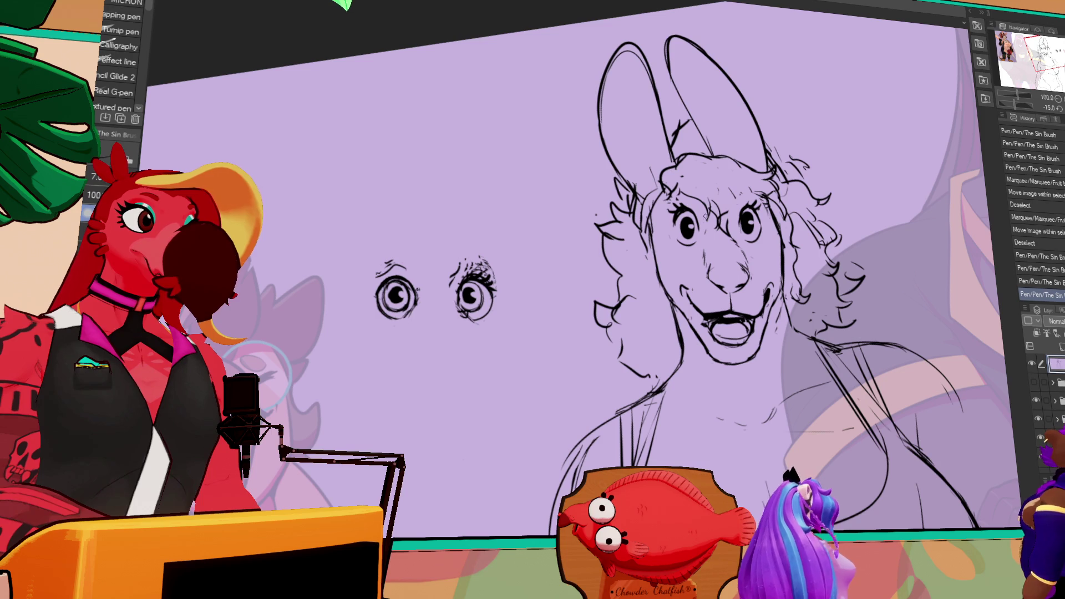
mouse_move(654, 205)
mouse_down()
mouse_move(668, 242)
mouse_move(642, 256)
mouse_up()
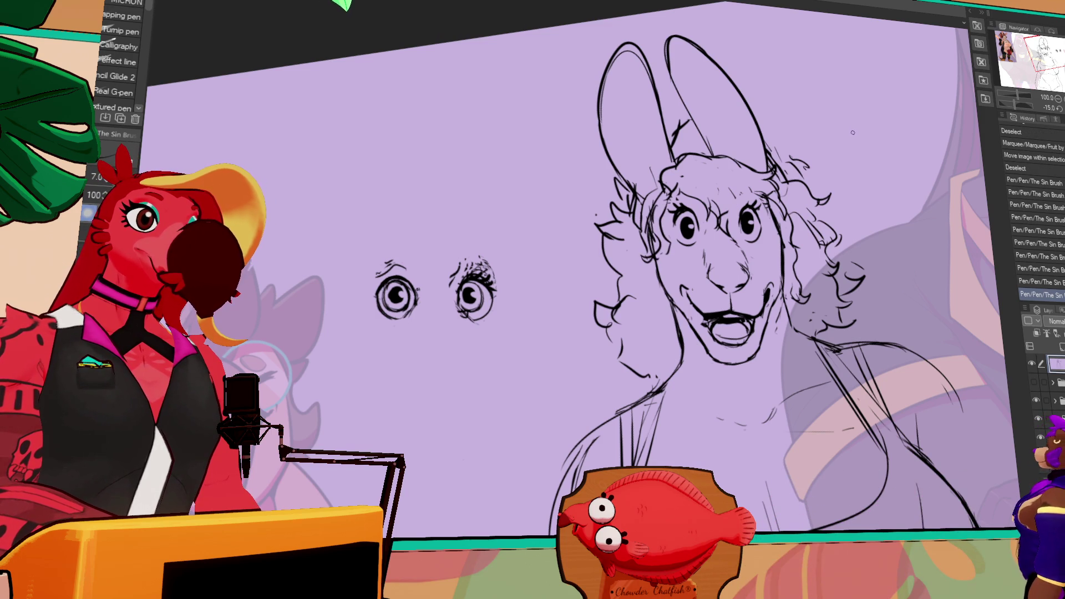
With the canvas view flipped, shift the left eye slightly into place.
key(h)
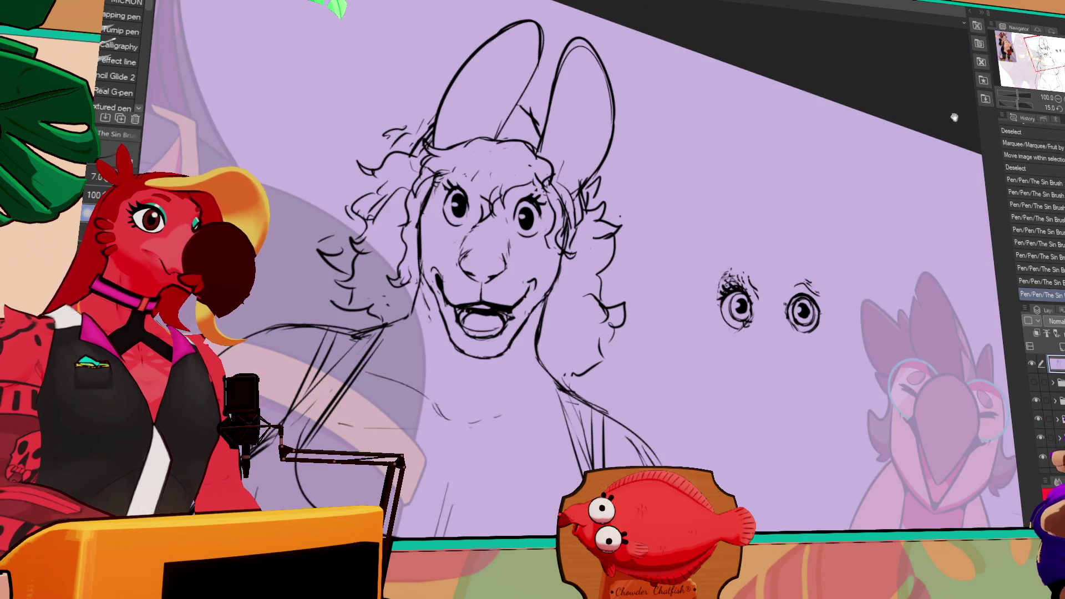
drag(727, 191, 882, 197)
key(m)
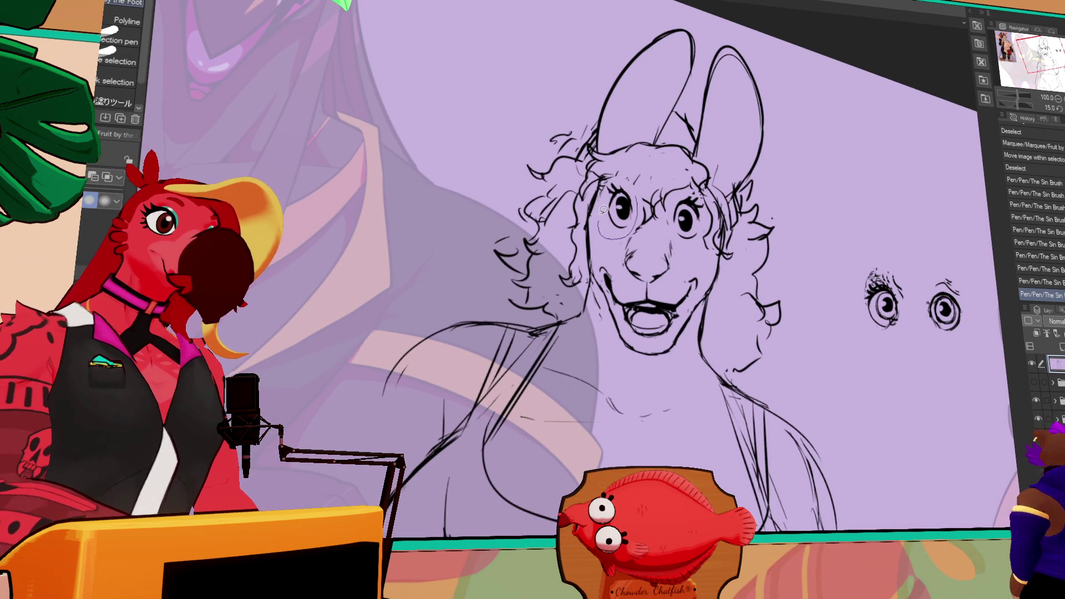
drag(636, 191, 632, 242)
key(k)
drag(665, 181, 668, 183)
key(ctrl+d)
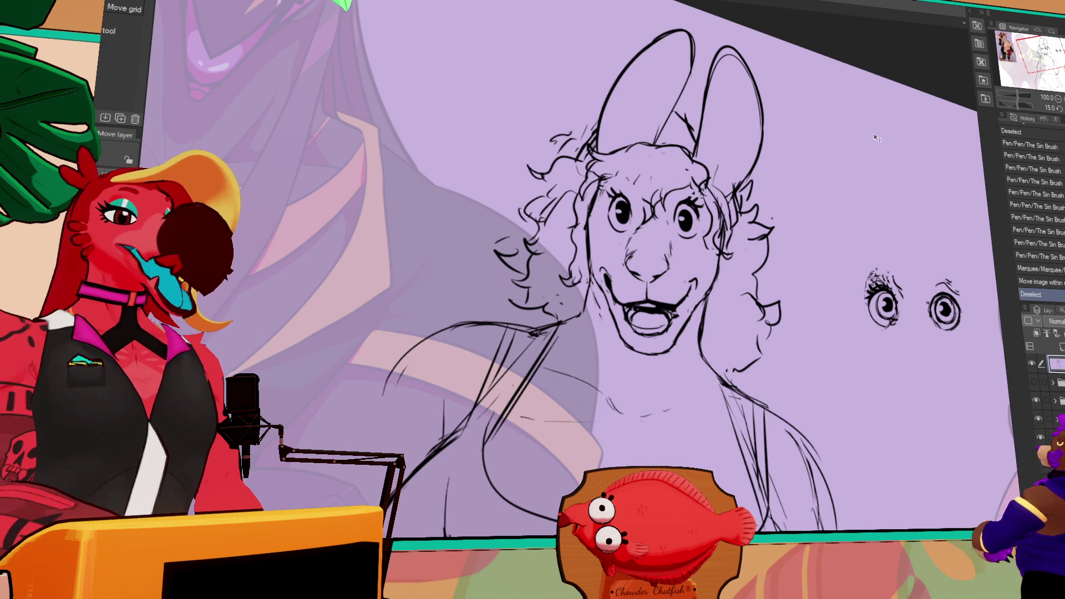
Shift the right eye, then both eyes together, slightly for even placement.
key(m)
mouse_move(694, 205)
mouse_down()
mouse_move(687, 237)
mouse_move(691, 224)
mouse_up()
key(k)
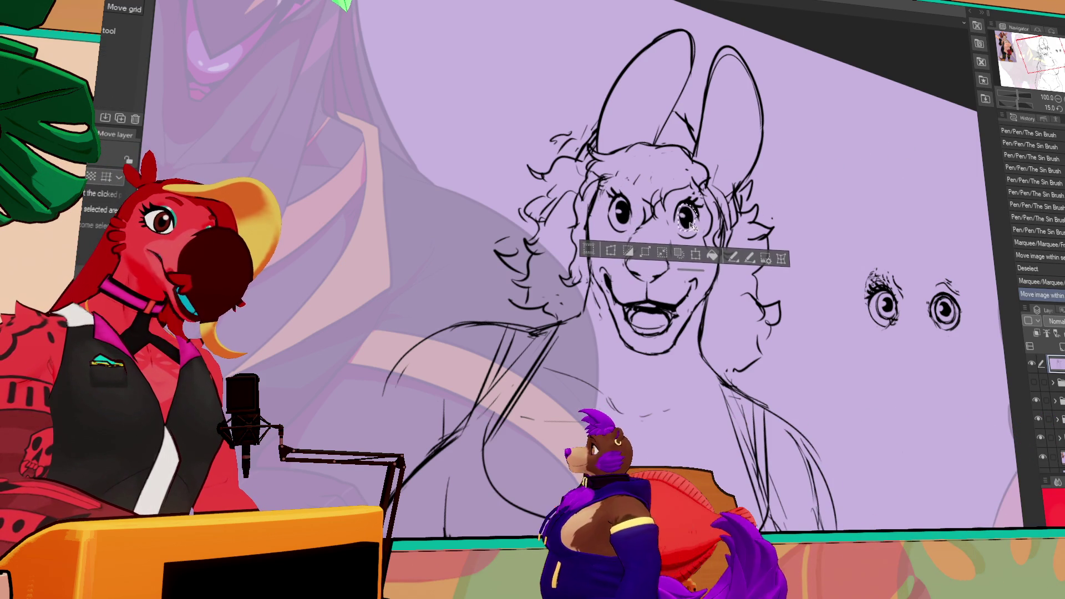
key(ctrl+d)
key(m)
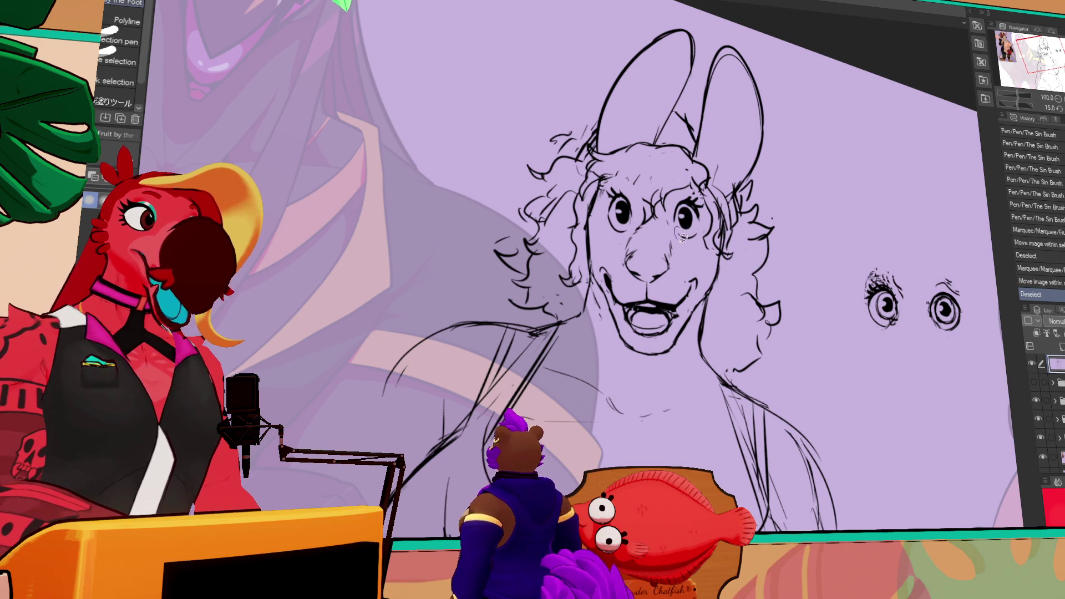
drag(596, 188, 715, 238)
key(k)
drag(654, 217, 657, 218)
key(ctrl+d)
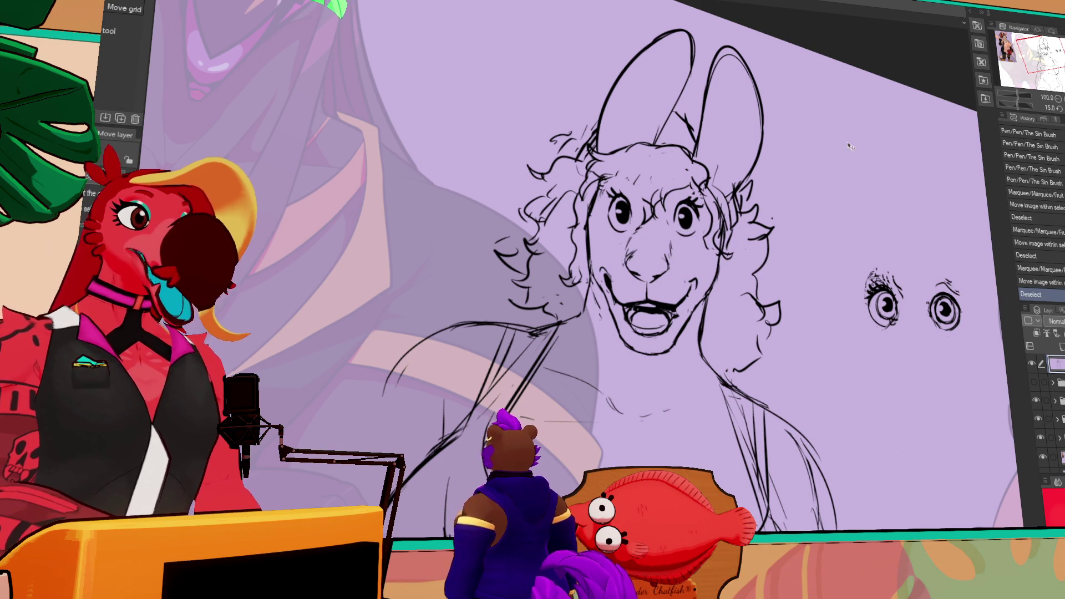
key(ctrl+plus)
Redraw the corners of the smiling mouth with the pen, undoing and redoing strokes.
scroll(867, 152, up, 2)
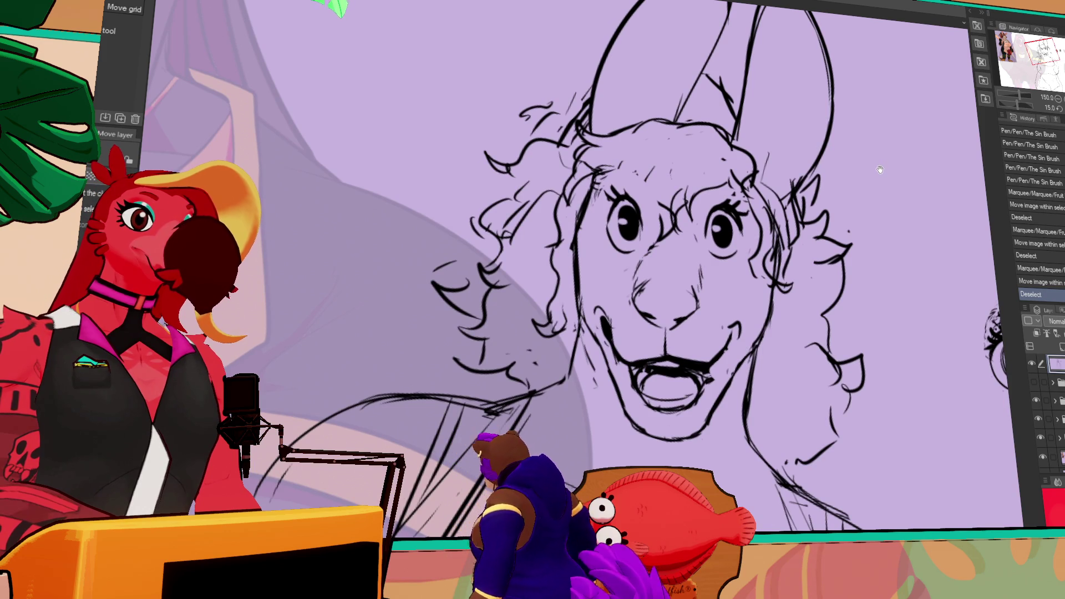
key(p)
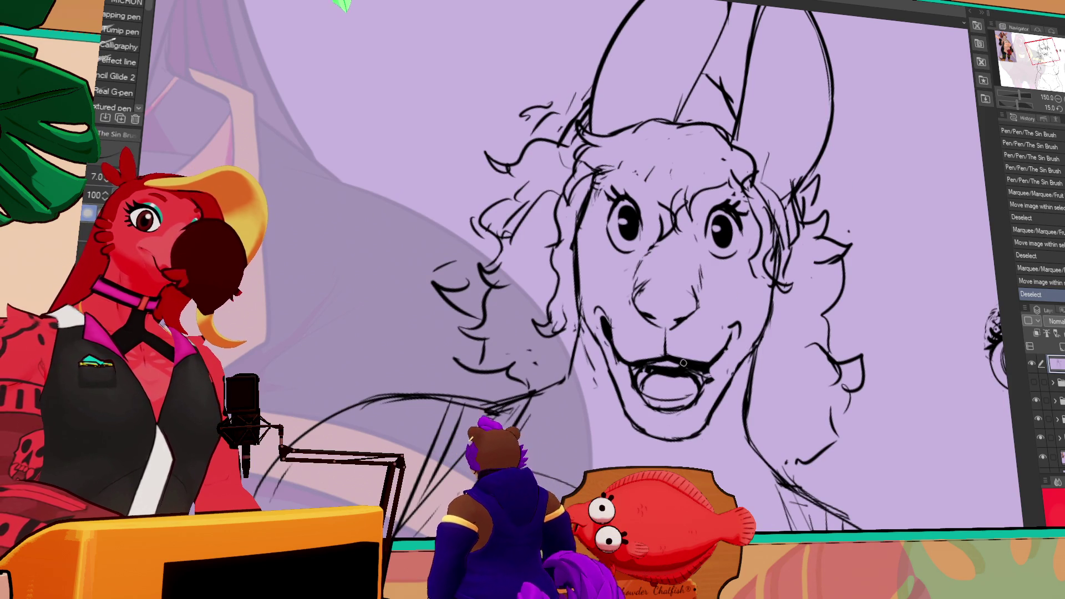
mouse_move(717, 354)
mouse_down()
mouse_move(710, 367)
mouse_move(721, 353)
mouse_up()
mouse_move(720, 350)
mouse_down()
mouse_move(730, 336)
mouse_move(653, 363)
mouse_up()
key(ctrl+z)
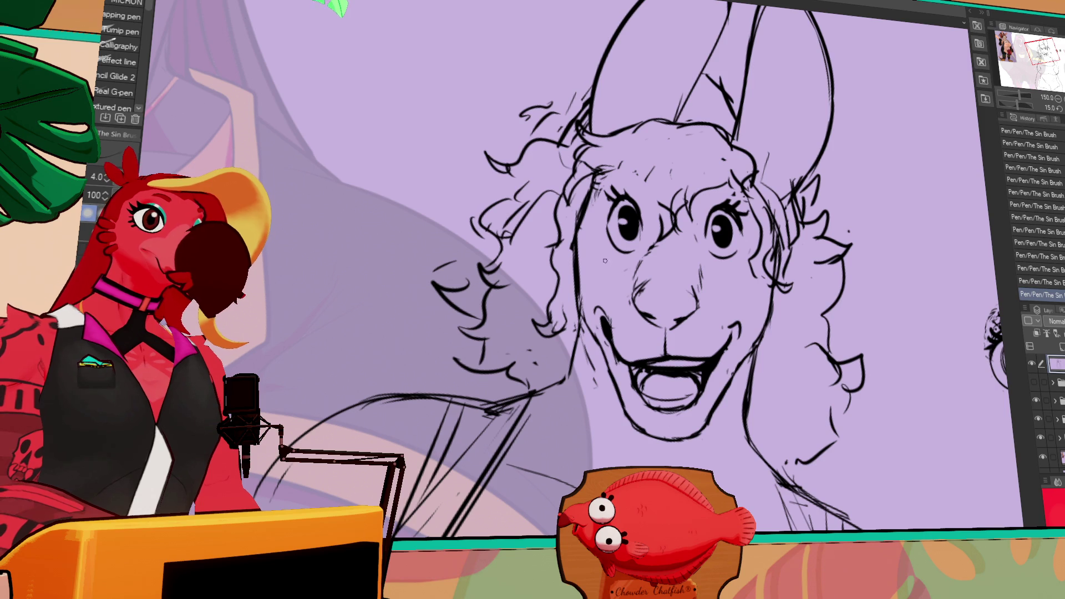
key(ctrl+z)
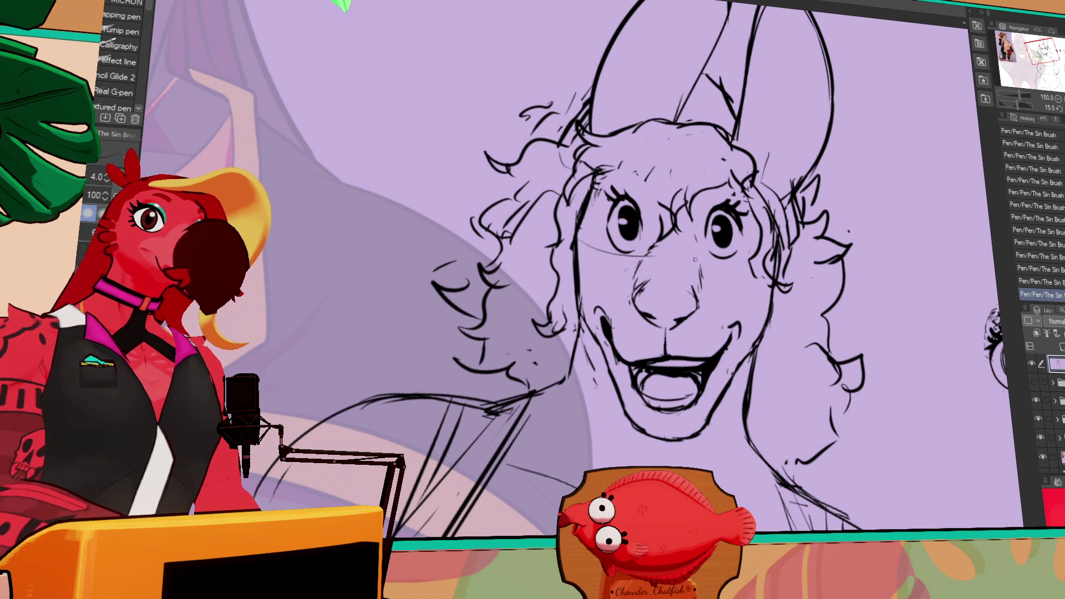
key(ctrl+y)
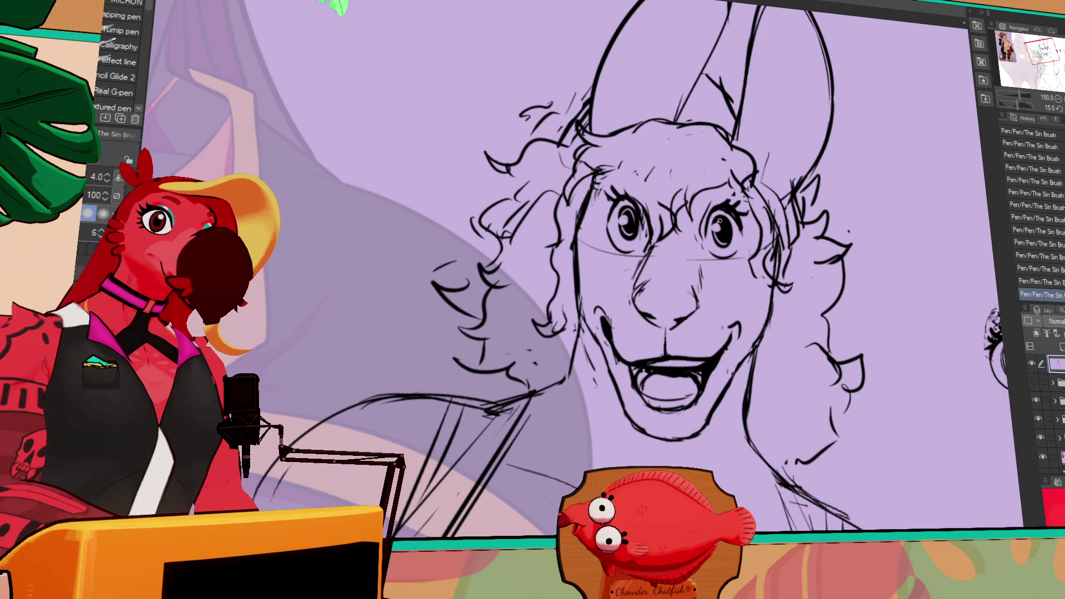
key(ctrl+z)
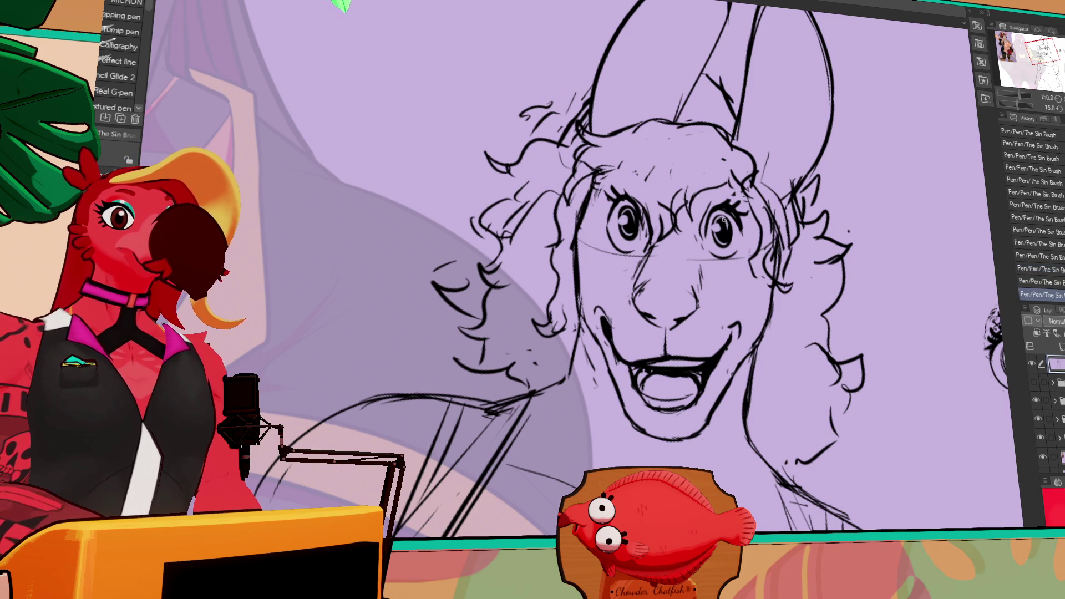
key(ctrl+y)
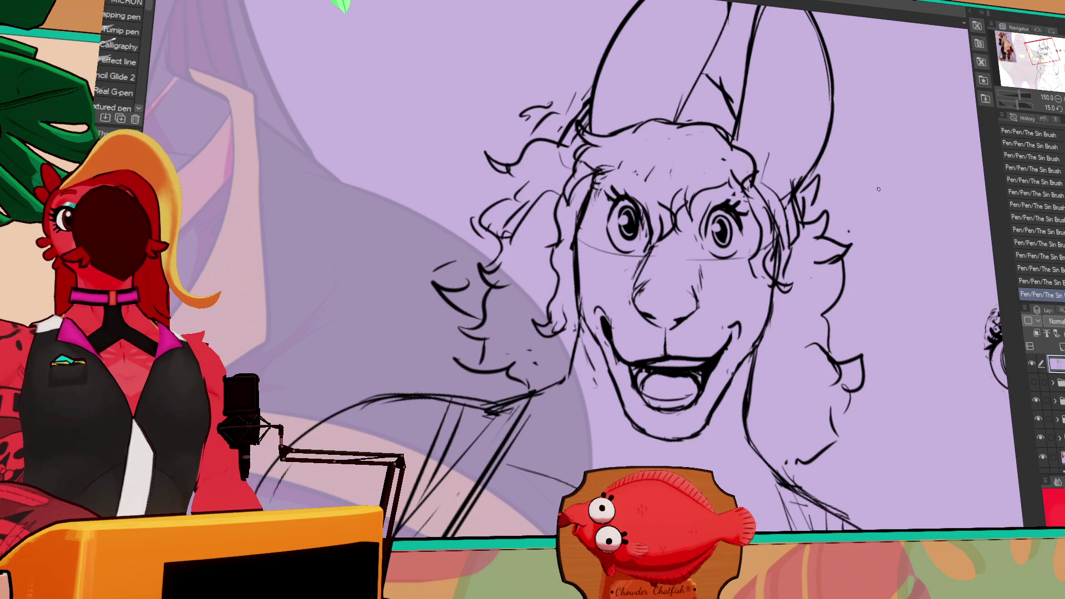
Zoom out to review the whole sketch, then zoom back in on the face.
mouse_move(875, 200)
mouse_down()
mouse_move(865, 209)
mouse_move(872, 232)
mouse_up()
key(ctrl+minus)
key(ctrl+minus)
key(ctrl+minus)
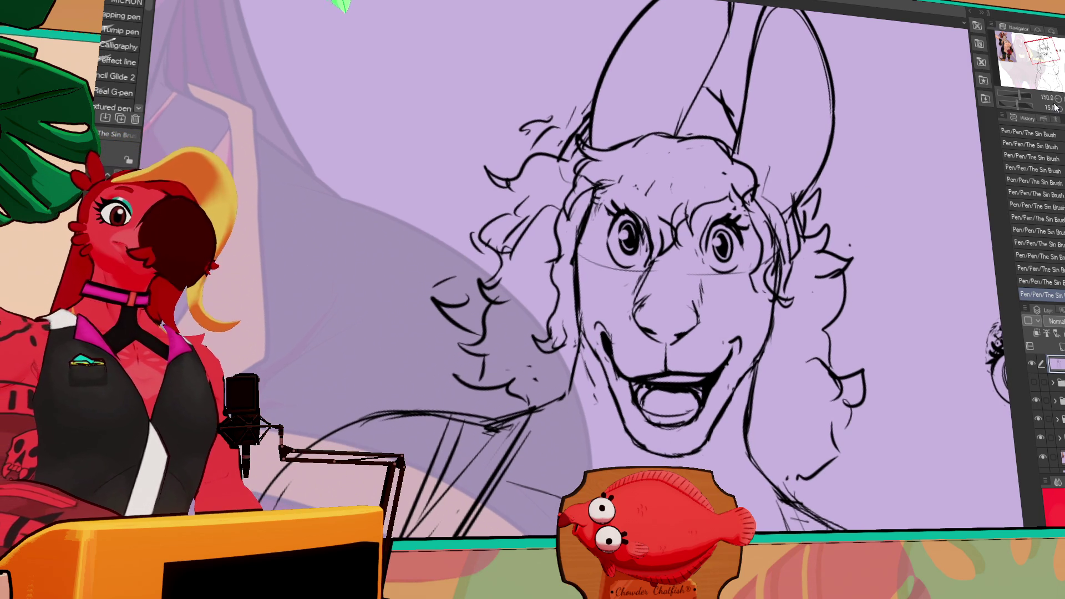
drag(881, 197, 877, 187)
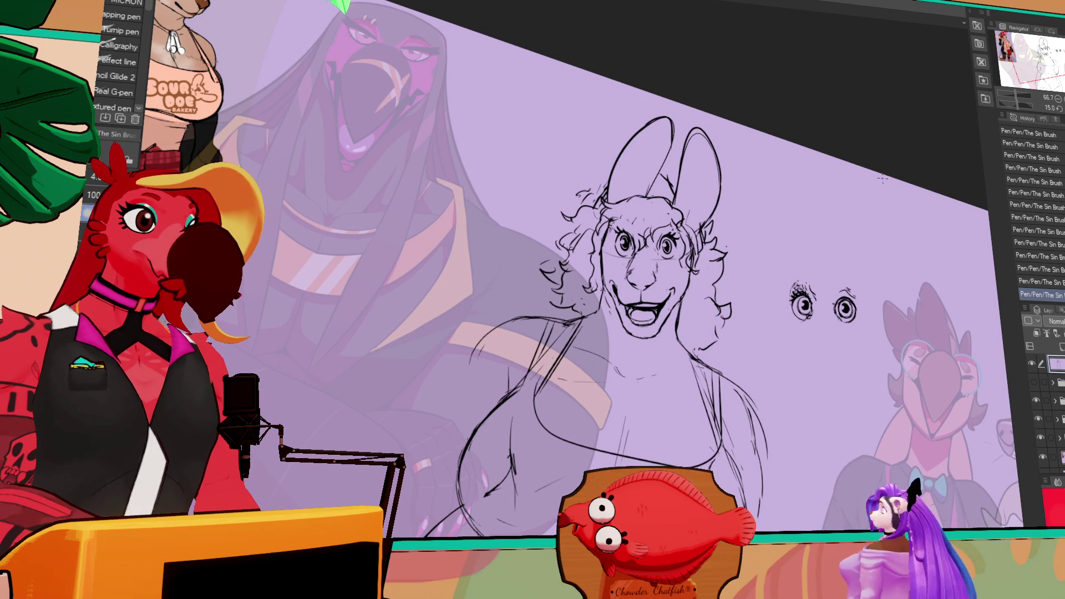
key(ctrl+plus)
key(ctrl+plus)
key(ctrl+plus)
Rescale and tilt the left eye, then the right eye, with Ctrl+T transforms.
key(m)
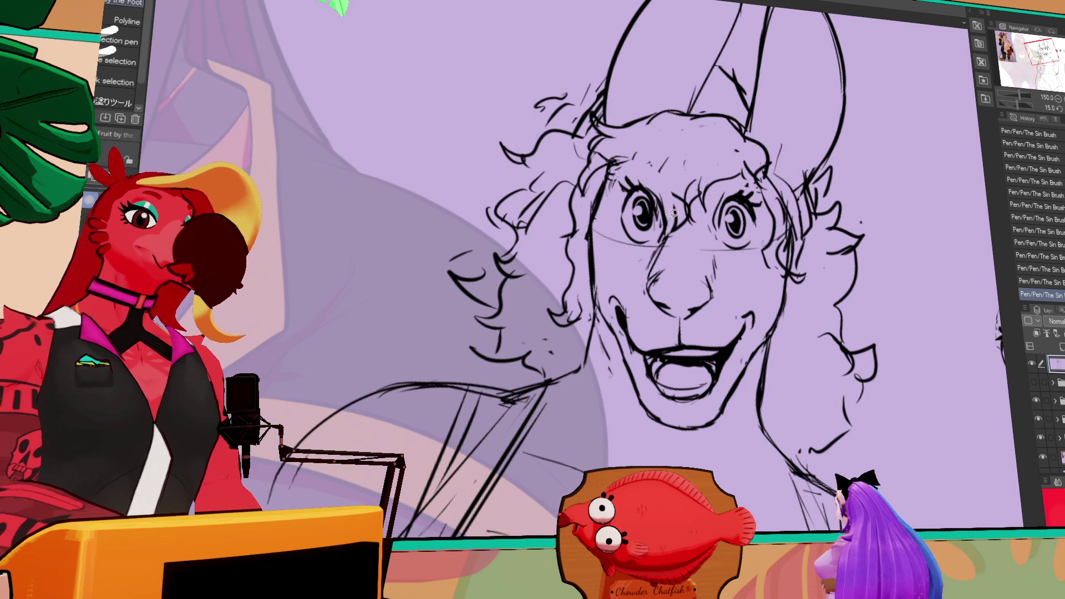
drag(613, 171, 662, 249)
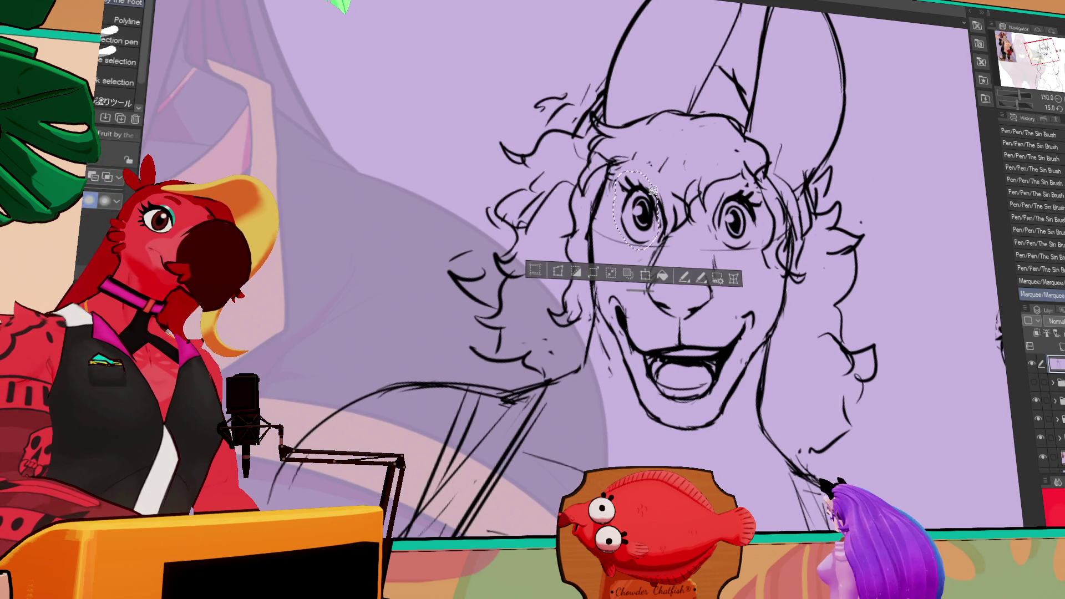
key(ctrl+t)
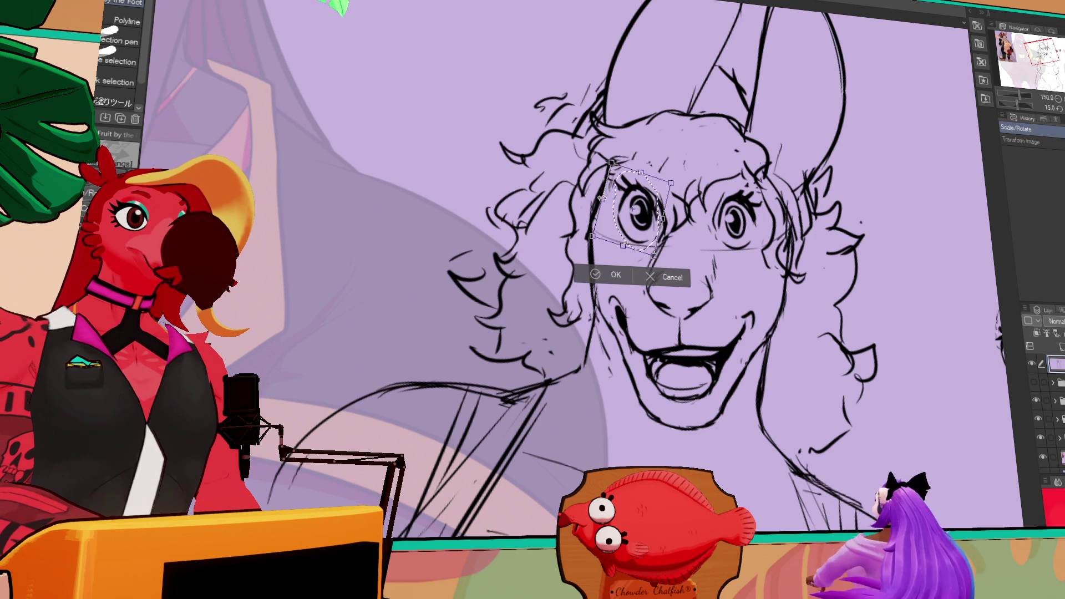
key(Return)
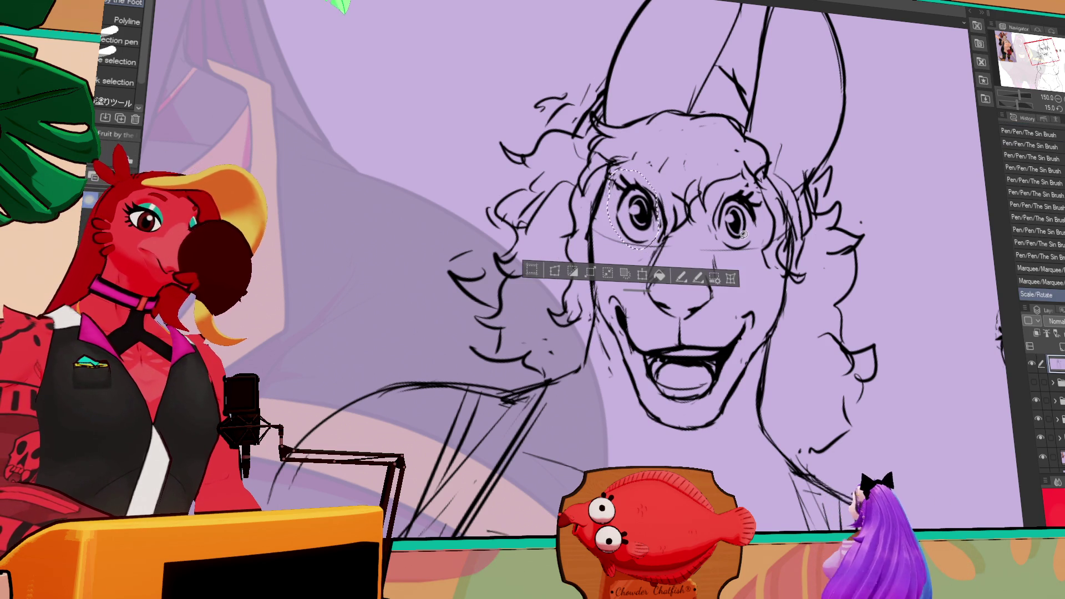
drag(753, 257, 747, 251)
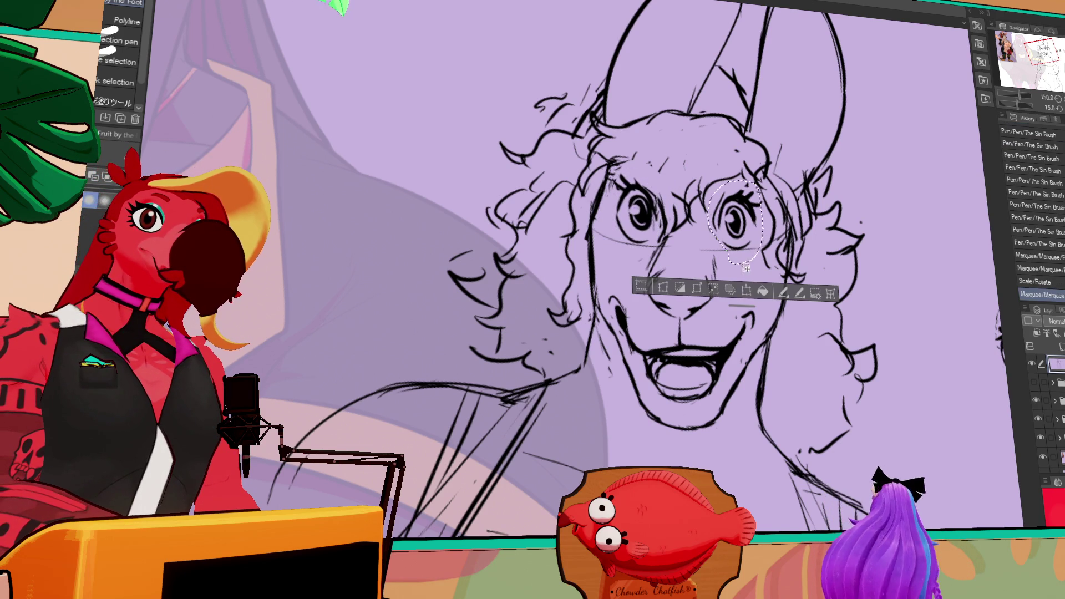
key(ctrl+t)
drag(761, 242, 757, 239)
key(Return)
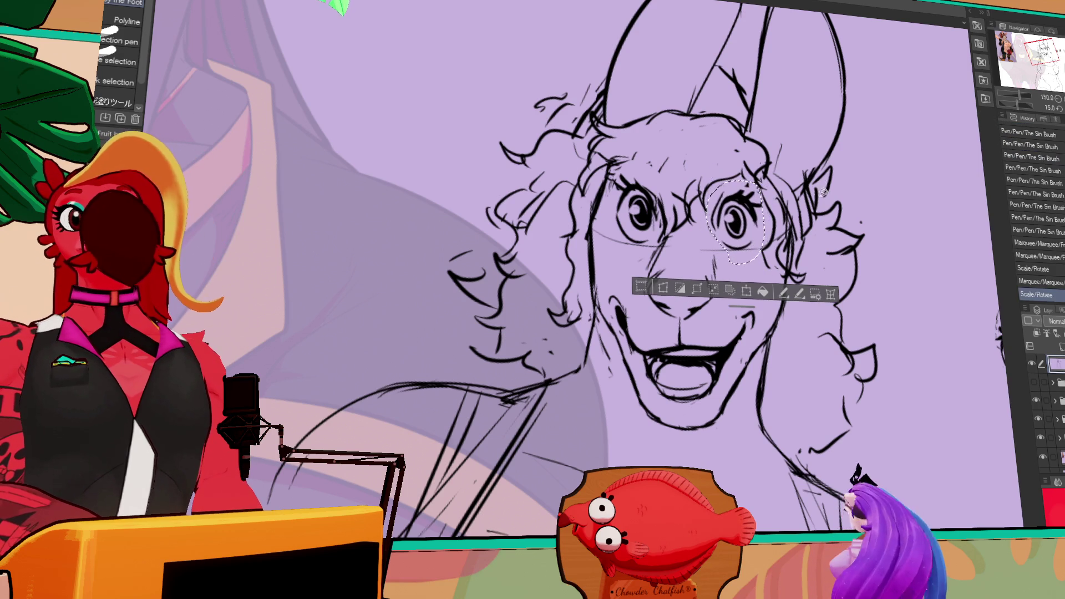
key(ctrl+d)
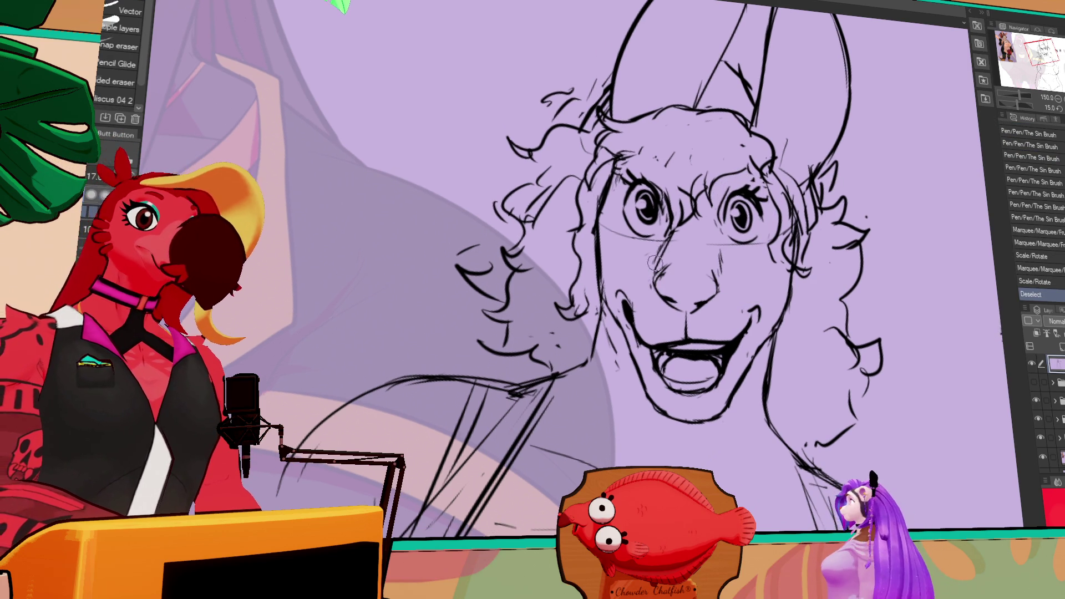
Erase the stray marks near the nose and touch up that area.
click(654, 262)
key(p)
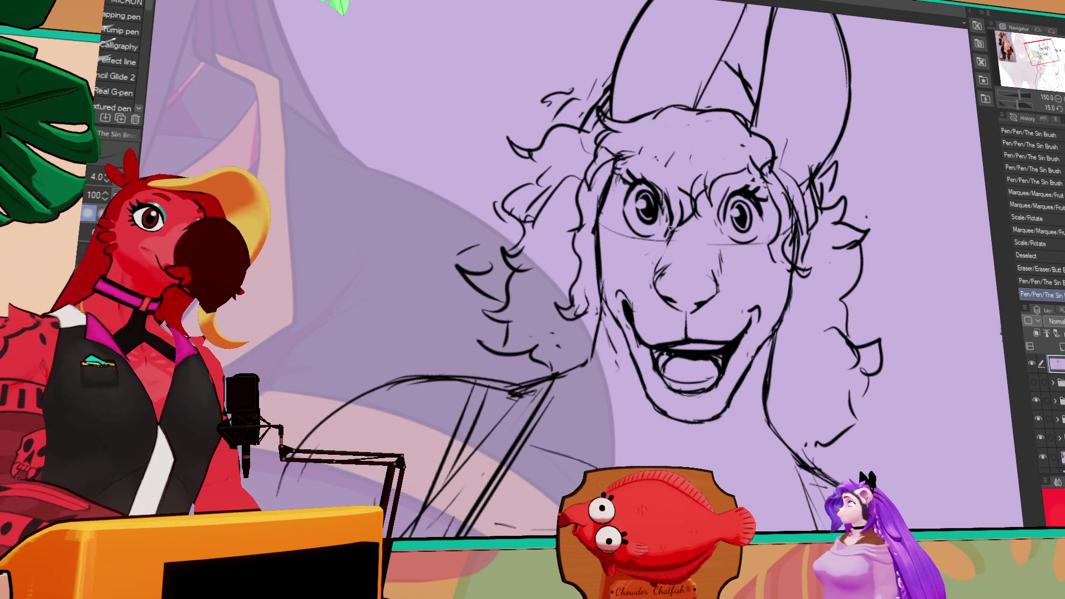
click(659, 256)
key(e)
click(654, 264)
click(653, 265)
key(p)
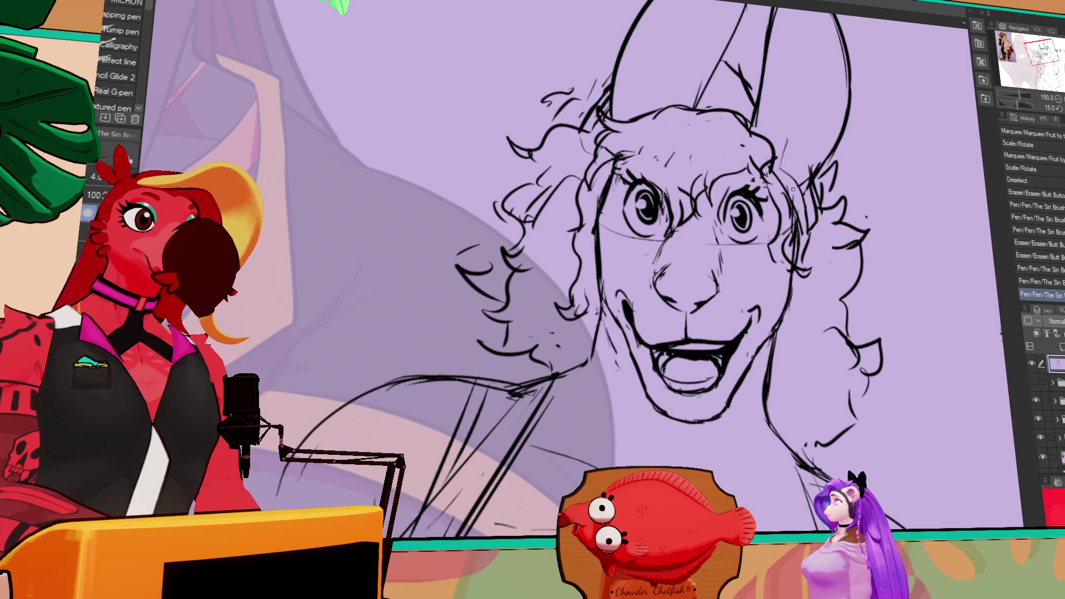
In a mirrored view, redraw and erase the small lines around the nose.
key(h)
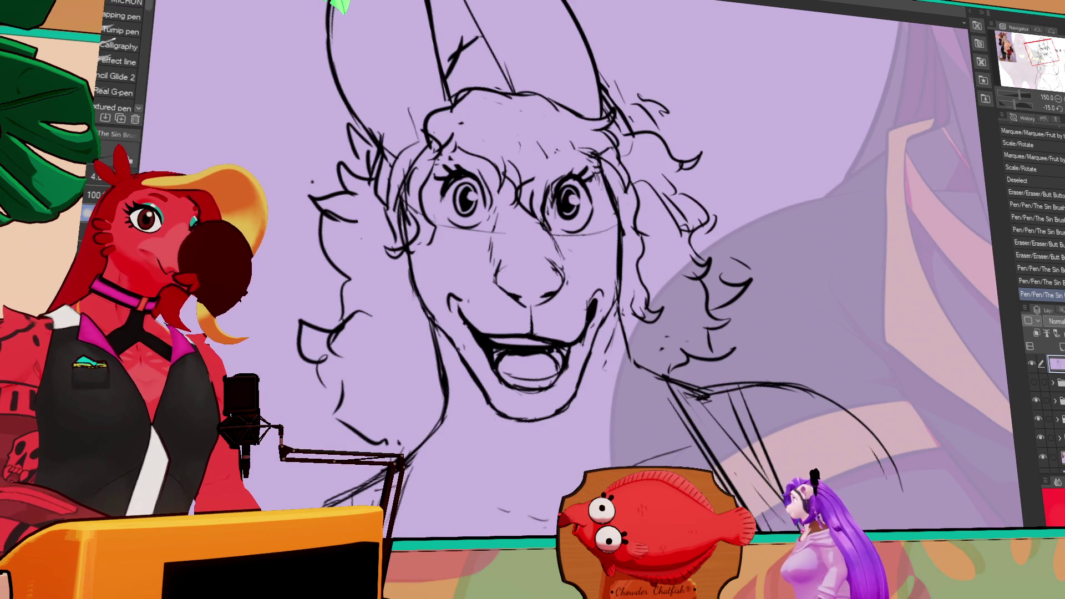
drag(674, 230, 724, 237)
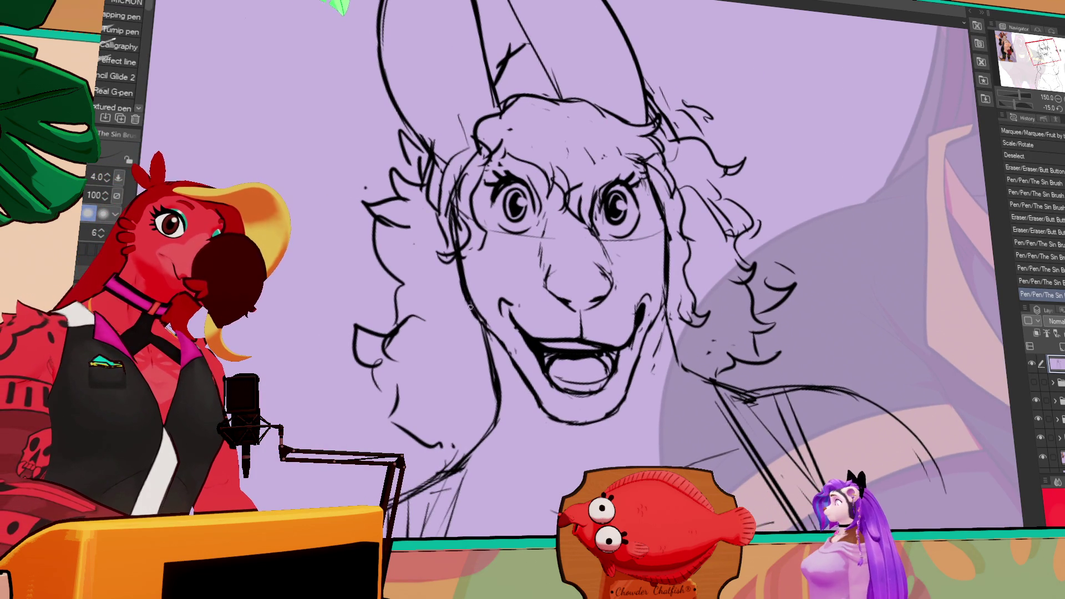
click(668, 292)
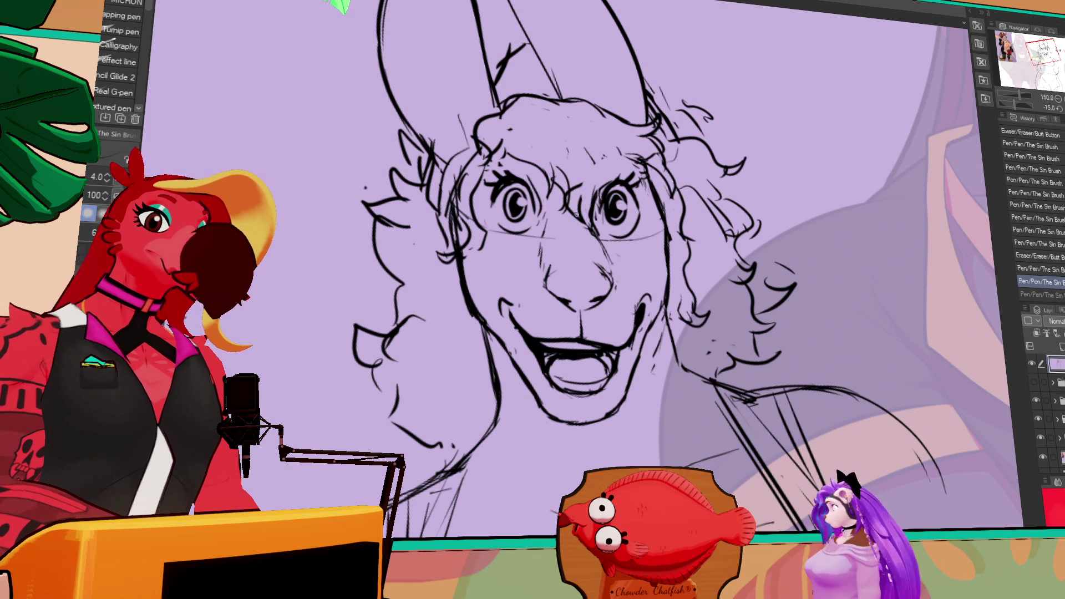
key(ctrl+y)
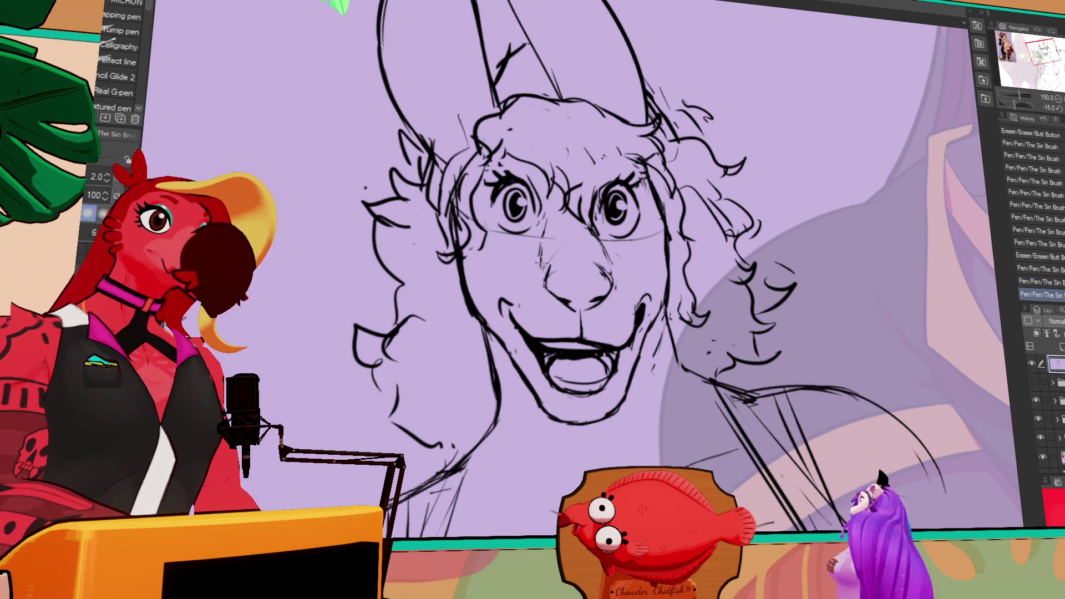
mouse_move(586, 242)
mouse_down()
mouse_move(566, 250)
mouse_move(588, 227)
mouse_up()
mouse_move(571, 244)
mouse_down()
mouse_move(605, 255)
mouse_move(582, 239)
mouse_up()
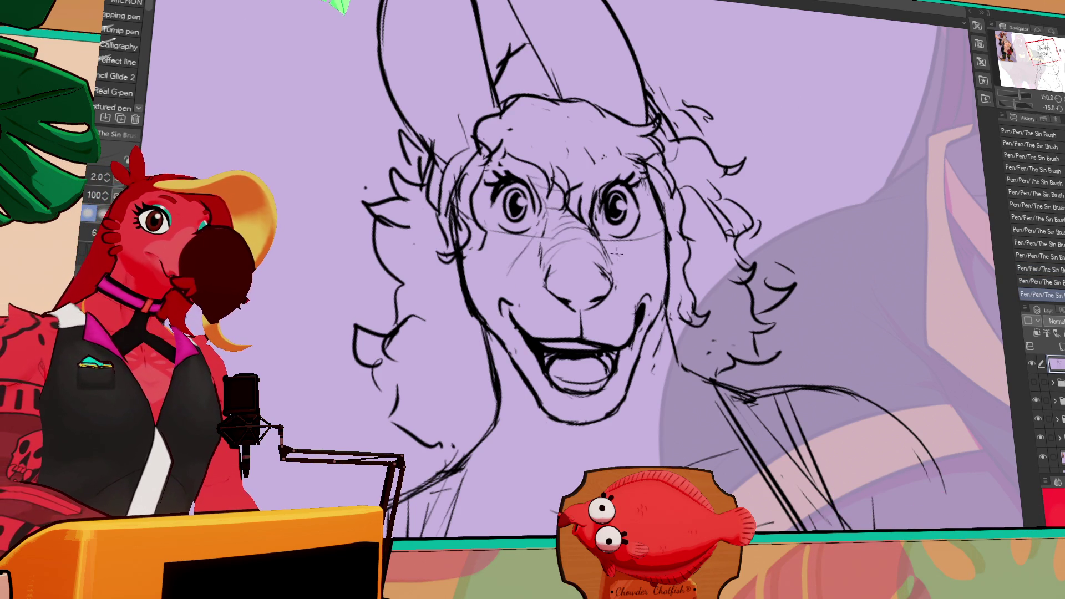
drag(624, 256, 631, 276)
drag(574, 302, 588, 320)
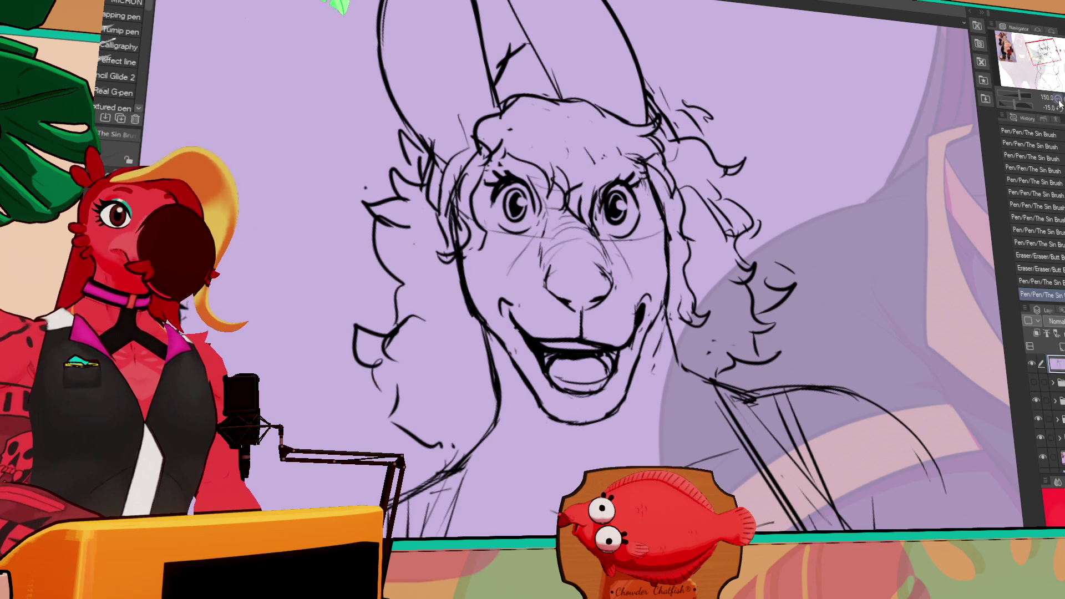
scroll(920, 116, down, 3)
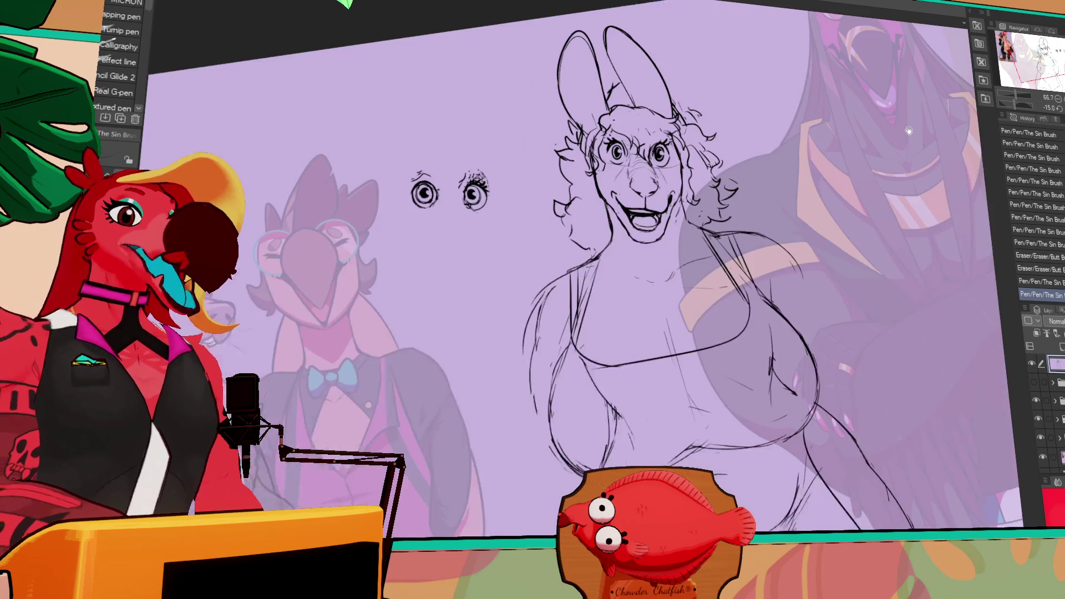
mouse_move(909, 131)
mouse_down()
mouse_move(918, 141)
mouse_move(898, 171)
mouse_up()
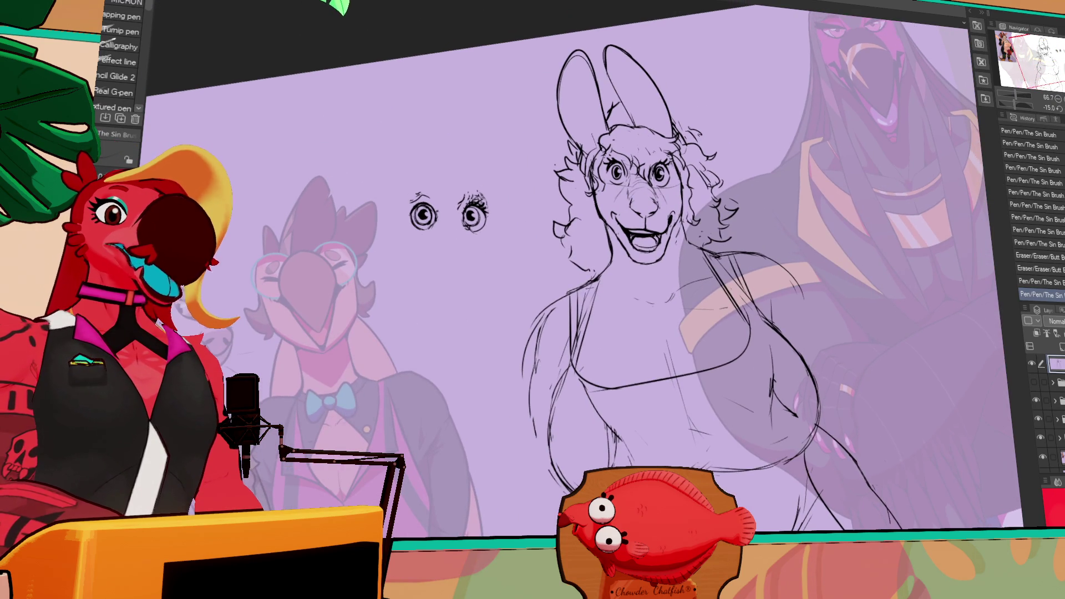
Level the canvas view, slightly resize the right eye, then select both pupils.
key(h)
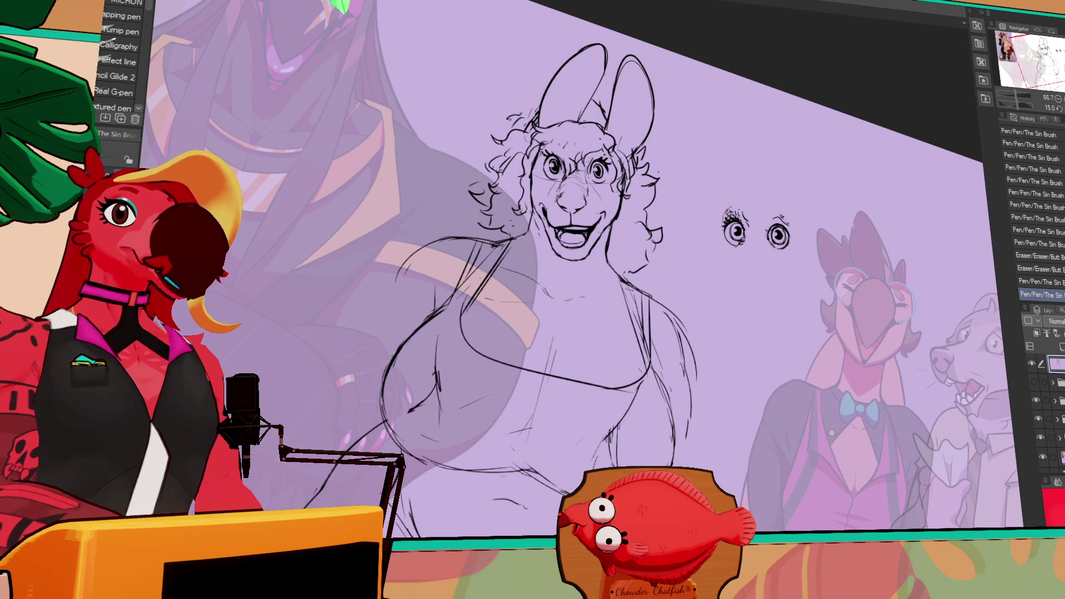
key(minus)
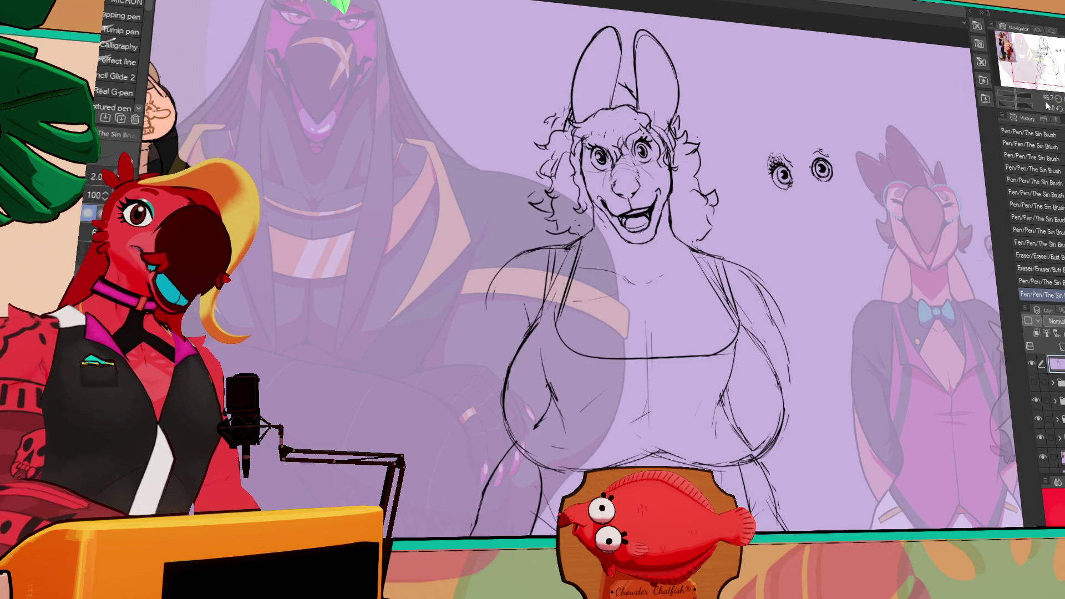
scroll(627, 87, up, 4)
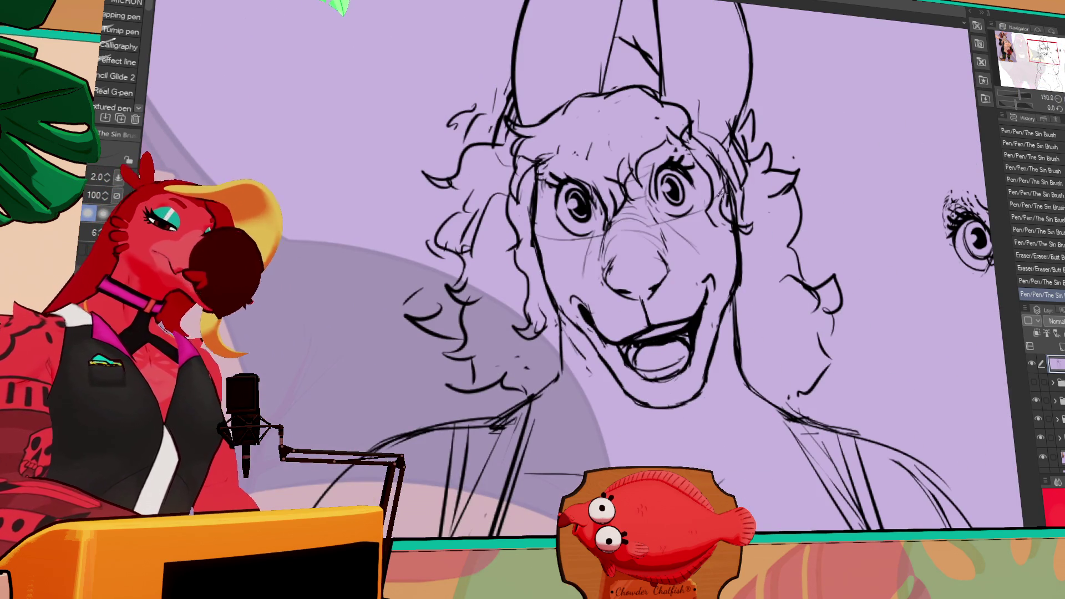
key(m)
drag(685, 204, 687, 201)
key(ctrl+t)
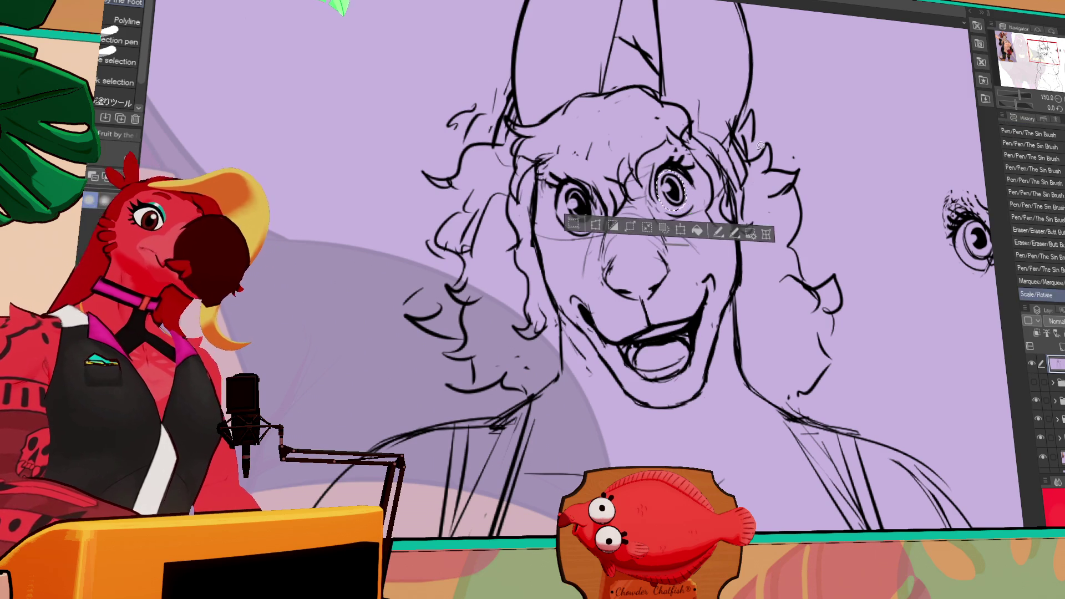
key(Return)
key(ctrl+d)
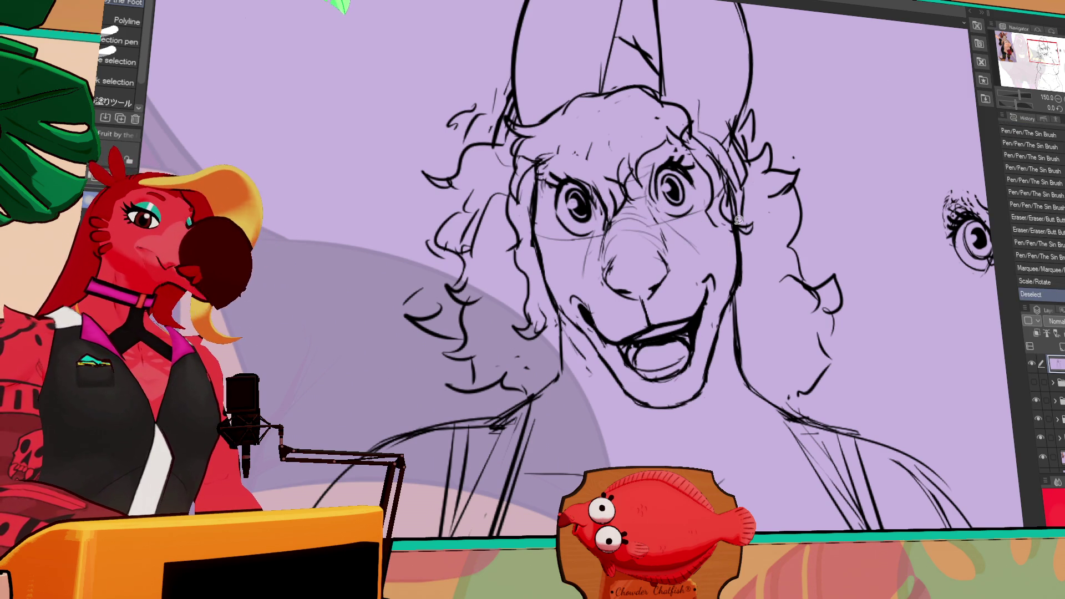
drag(567, 188, 563, 191)
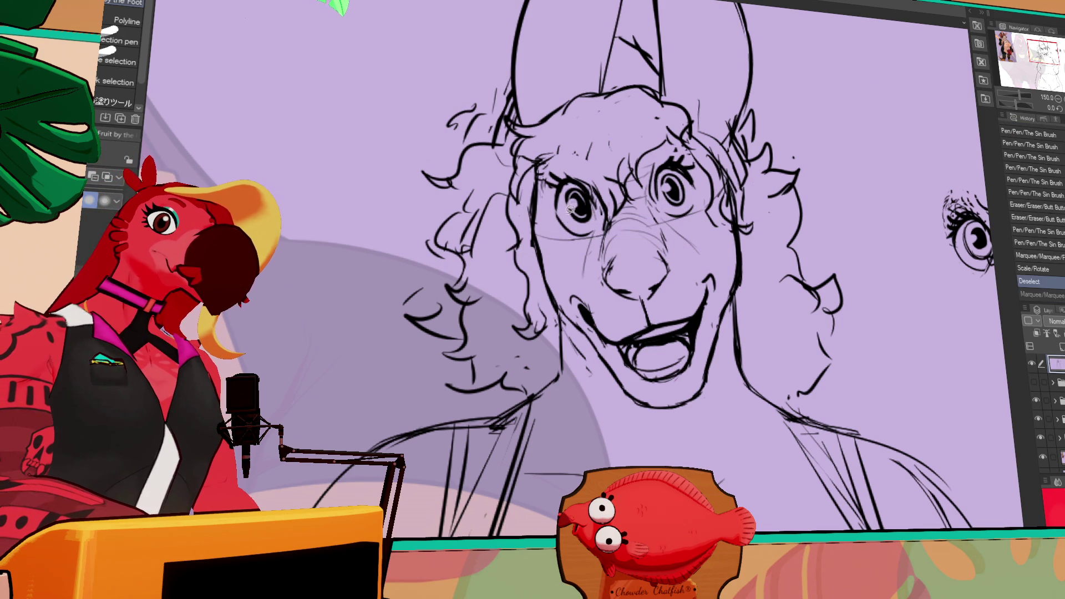
mouse_move(688, 180)
mouse_down()
mouse_move(666, 201)
mouse_move(686, 177)
mouse_move(918, 132)
mouse_up()
Move the selected pupils aside, then try filling both eyes black with a larger brush.
key(k)
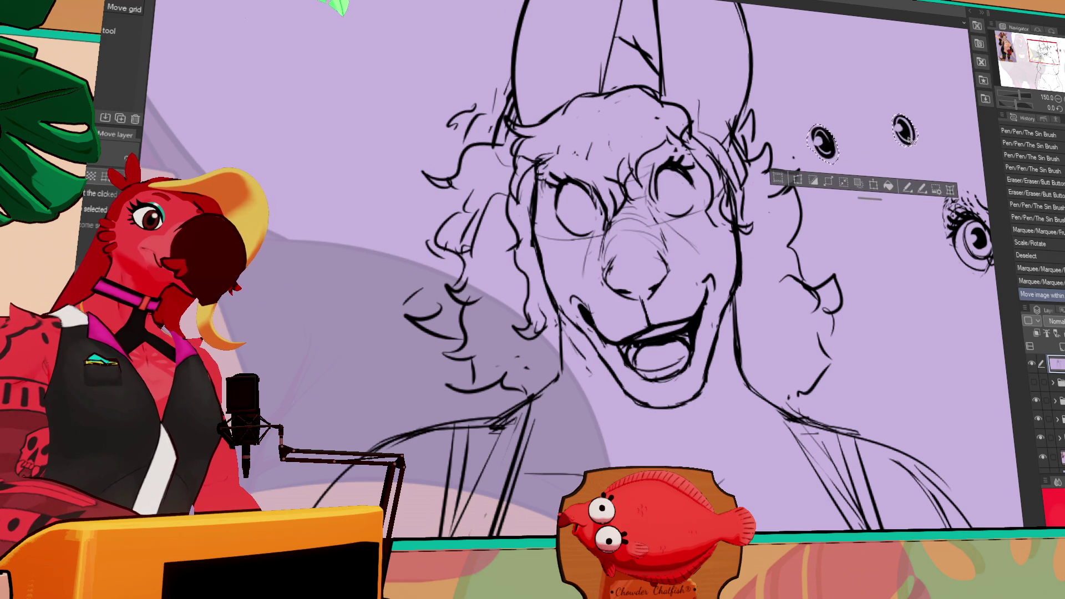
key(ctrl+d)
key(p)
key(bracketright)
key(bracketright)
key(bracketright)
drag(580, 211, 576, 210)
key(bracketright)
drag(671, 183, 673, 186)
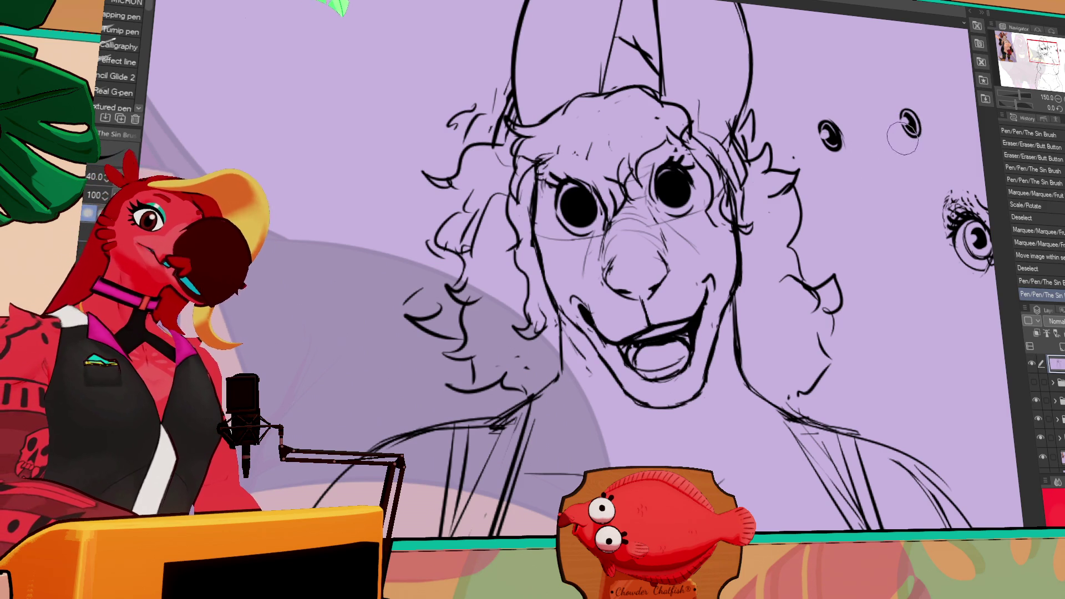
key(ctrl+z)
key(ctrl+z)
Retry the black eye fills, undoing the oversized attempts.
drag(579, 211, 579, 210)
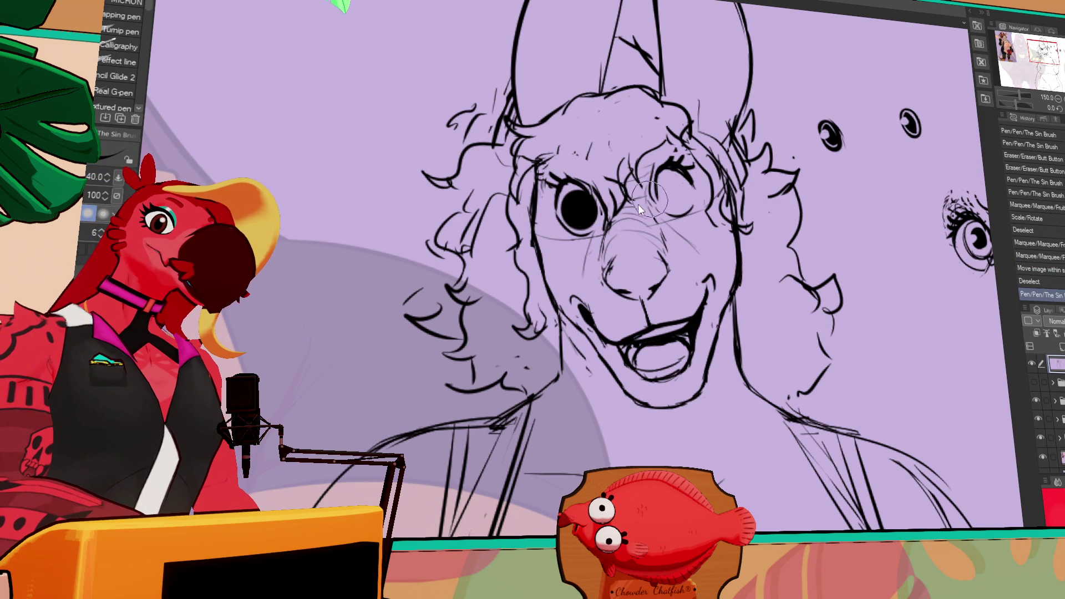
click(668, 191)
drag(669, 189, 672, 188)
key(ctrl+z)
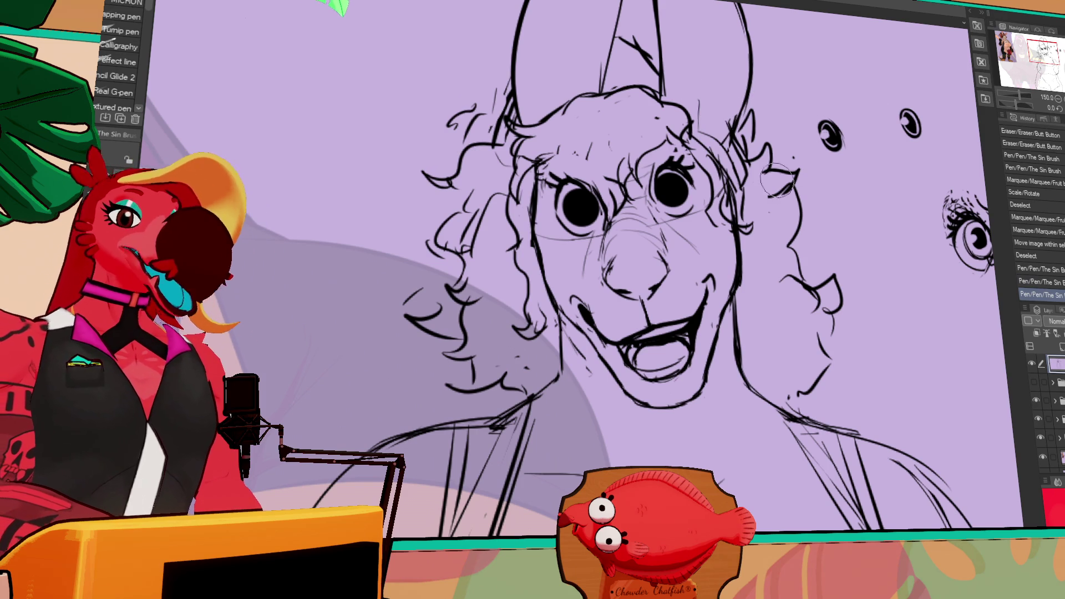
key(ctrl+z)
click(580, 207)
key(ctrl+z)
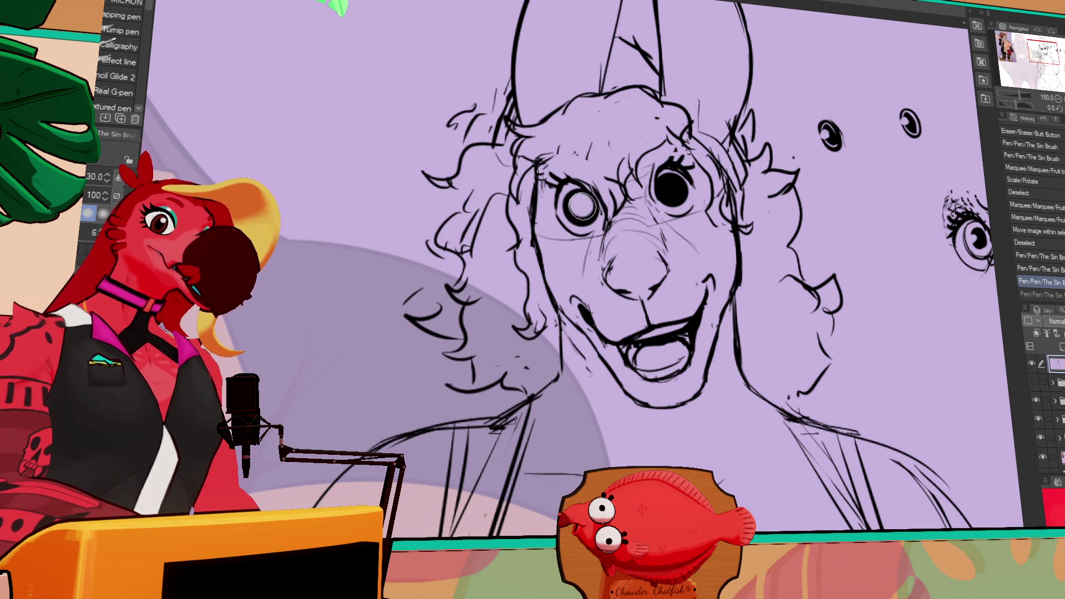
click(581, 207)
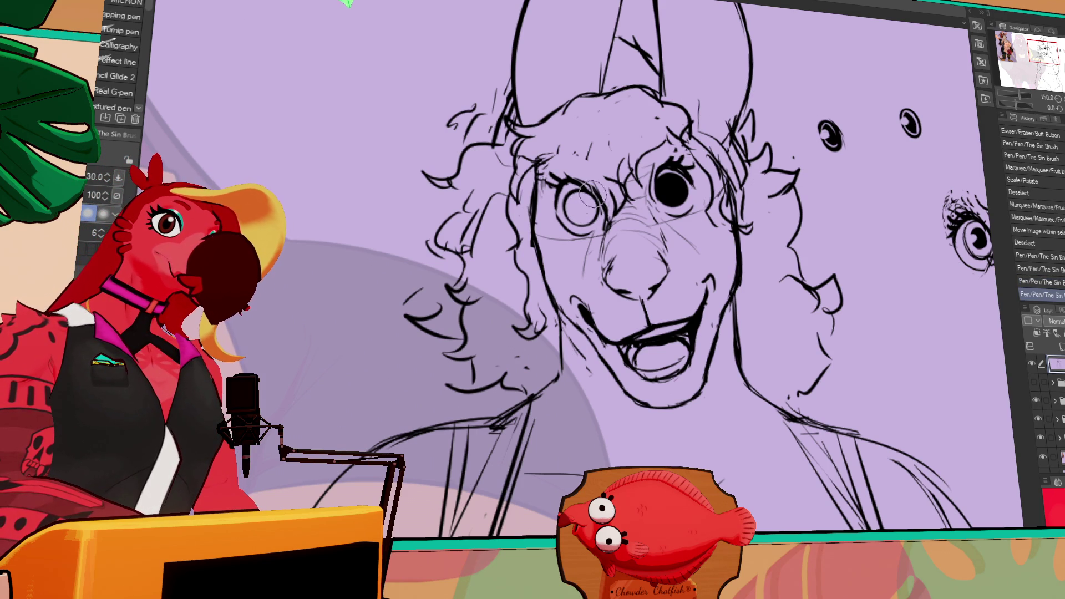
Try redrawing eye outlines and solid pupils, then undo back to the moved-pupil state.
drag(668, 188, 671, 189)
click(671, 187)
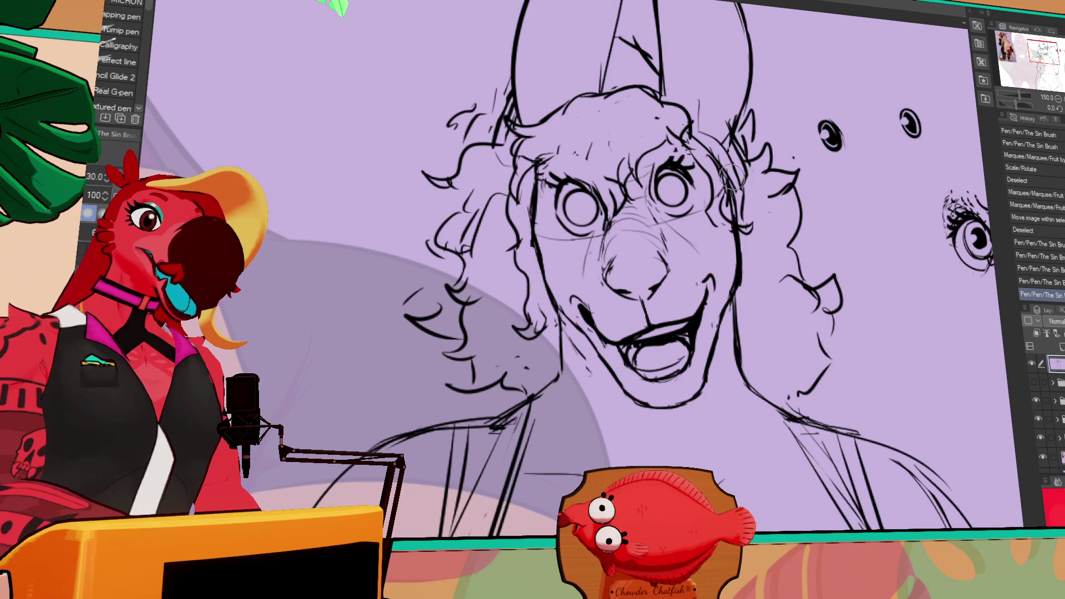
click(582, 208)
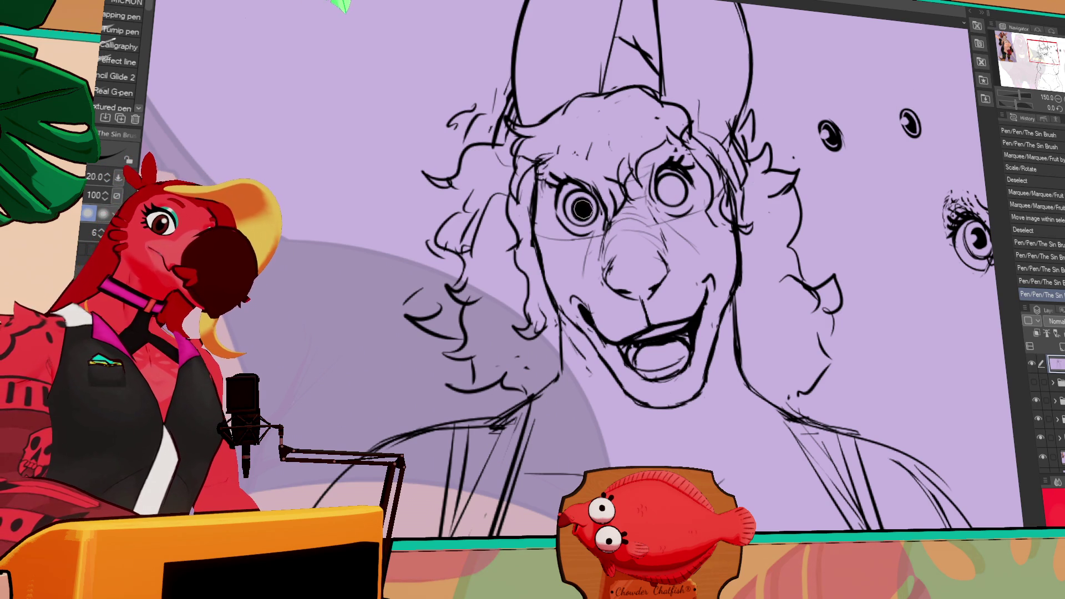
key(ctrl+z)
click(583, 208)
drag(668, 190, 671, 189)
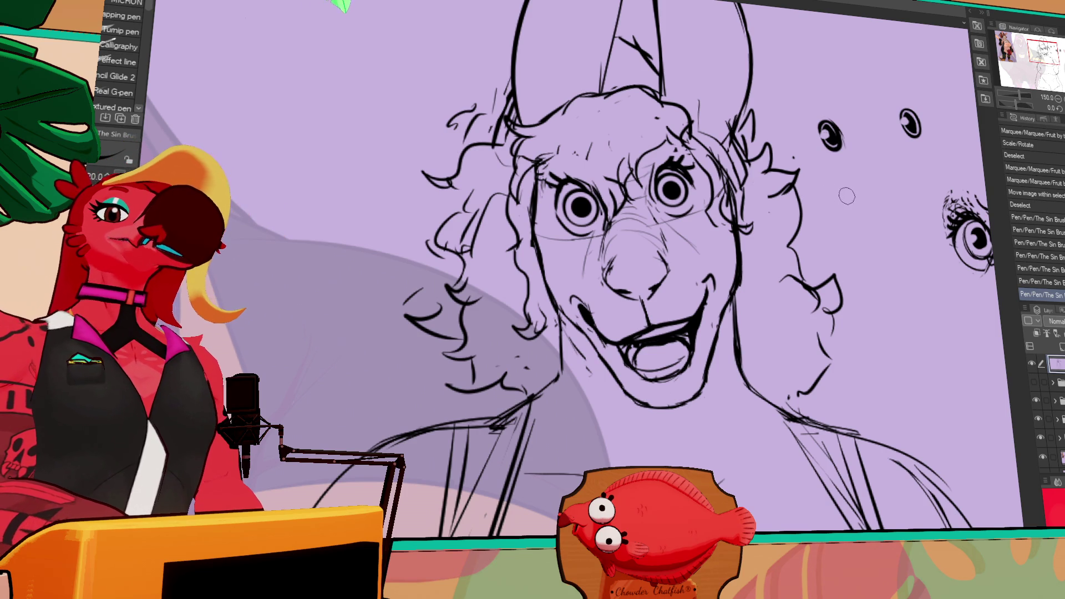
key(ctrl+z)
key(ctrl+z)
key(ctrl+z)
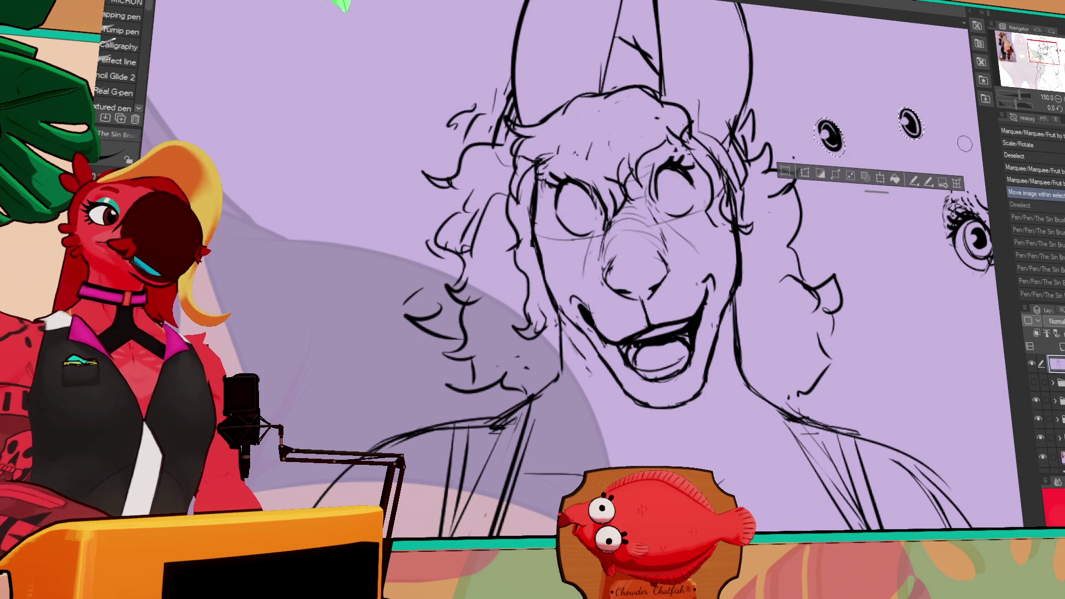
Revert to the pupil selection history step and move the old pupils beside the head.
key(ctrl+z)
key(ctrl+d)
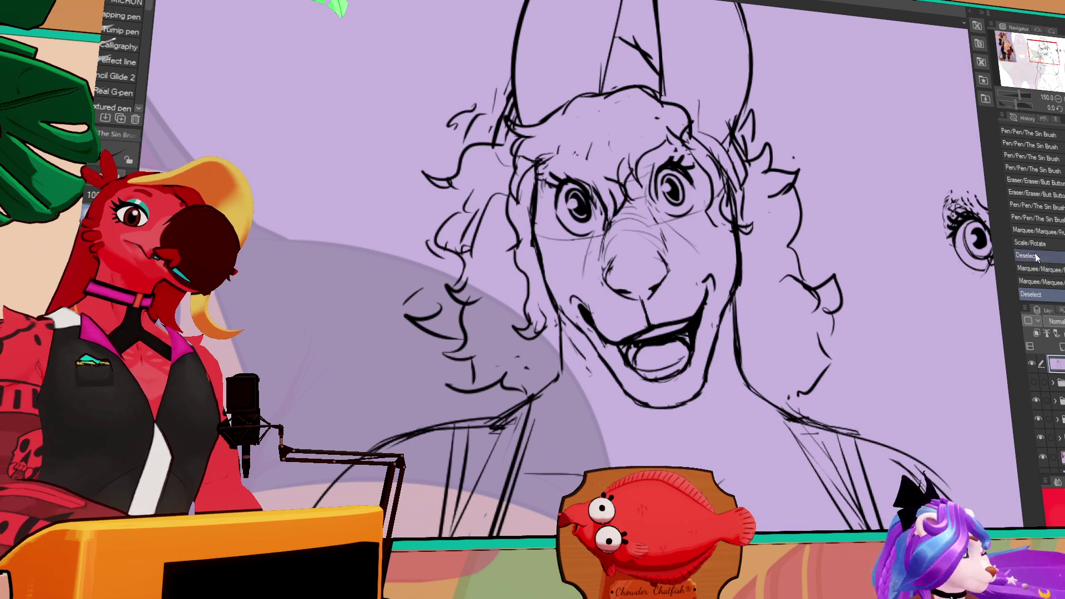
click(1046, 281)
key(k)
mouse_move(660, 194)
mouse_down()
mouse_move(903, 137)
mouse_move(894, 136)
mouse_up()
key(ctrl+d)
Draw iris circles in both eyes and erase stray strokes in the right eye.
key(p)
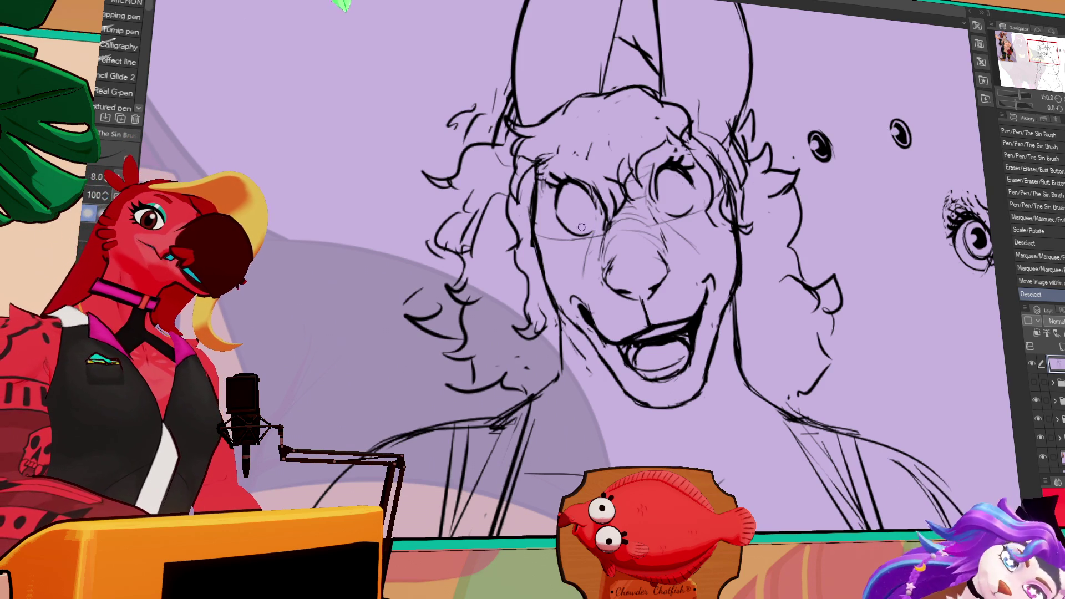
drag(572, 198, 580, 204)
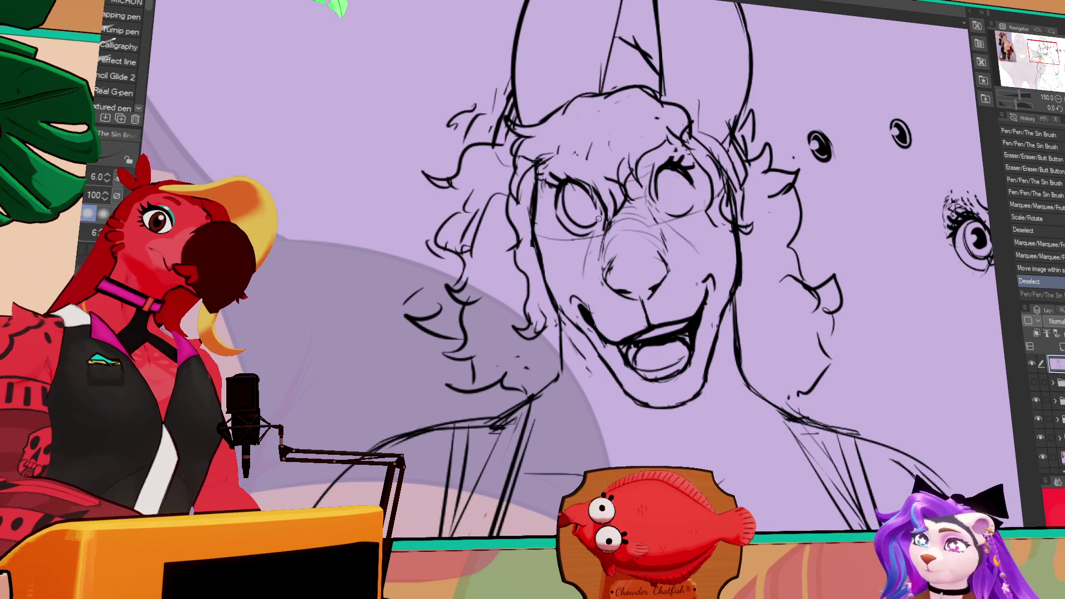
drag(668, 176, 680, 187)
drag(576, 199, 583, 204)
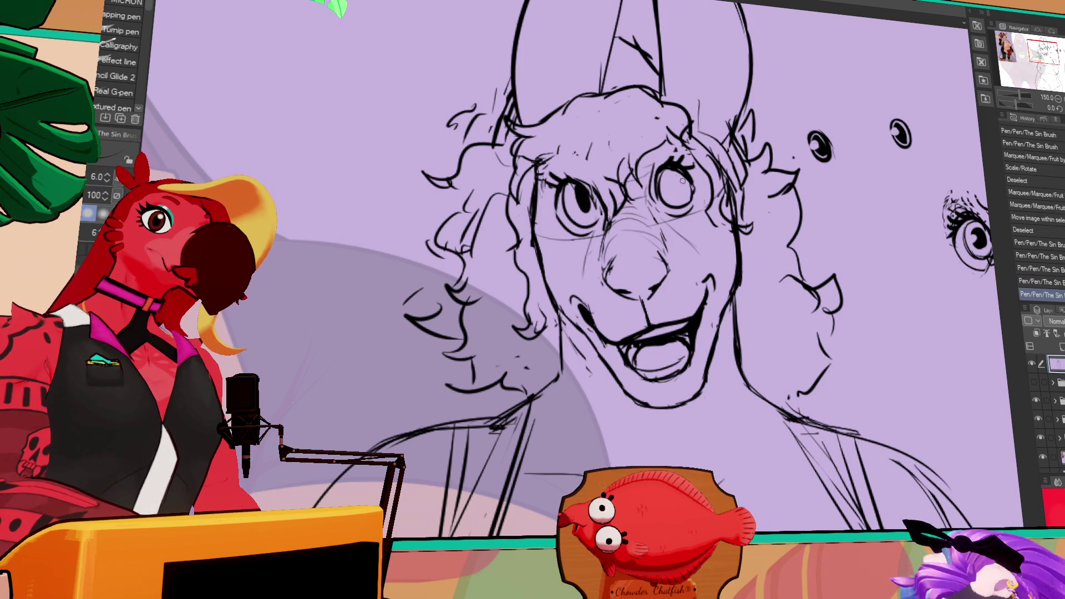
key(ctrl+z)
key(e)
drag(678, 201, 663, 197)
Touch up the left pupil and draw dark pupil strokes in the right eye.
key(p)
key(ctrl+z)
drag(581, 195, 587, 206)
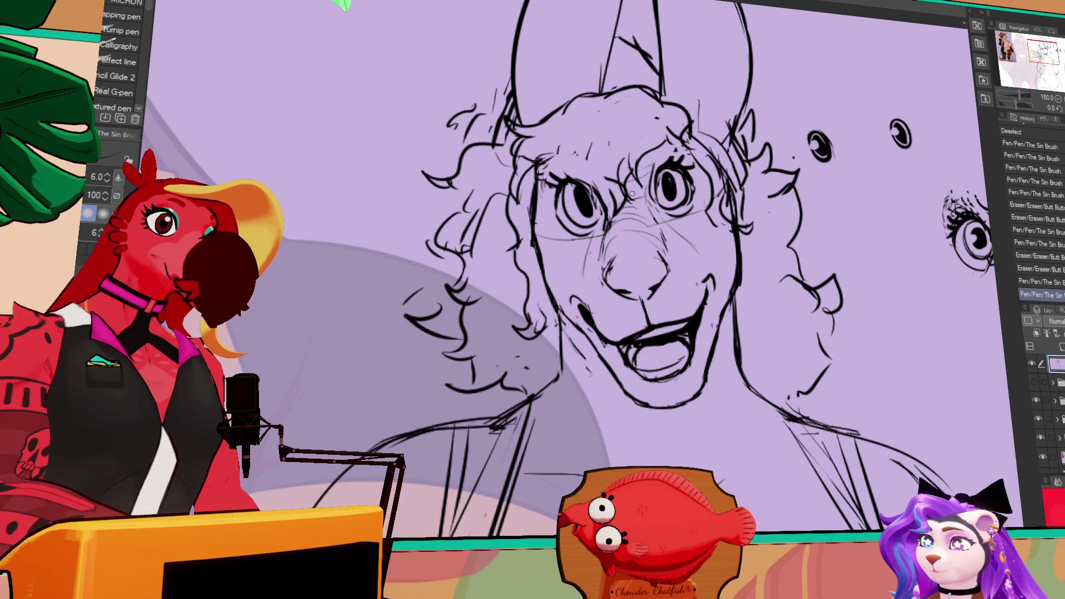
key(ctrl+z)
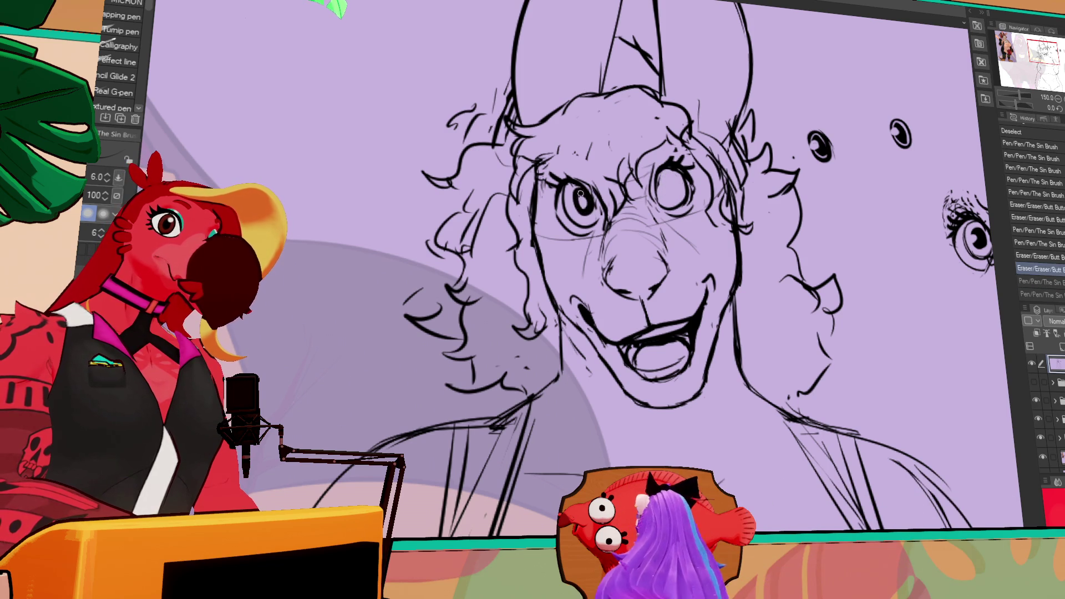
drag(663, 194, 671, 171)
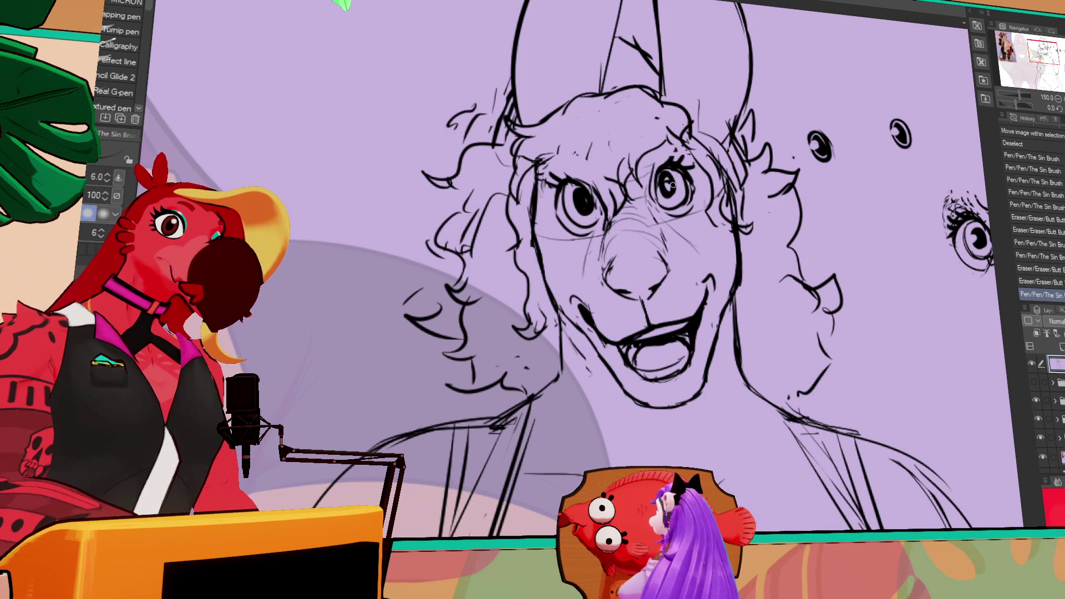
drag(607, 173, 616, 166)
drag(609, 174, 615, 169)
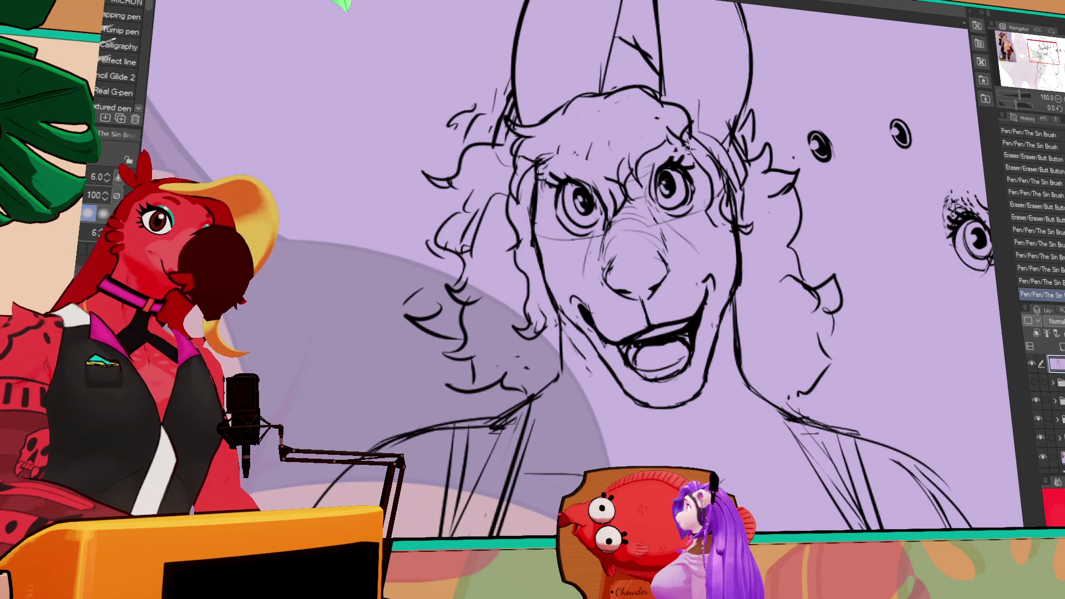
drag(899, 203, 903, 210)
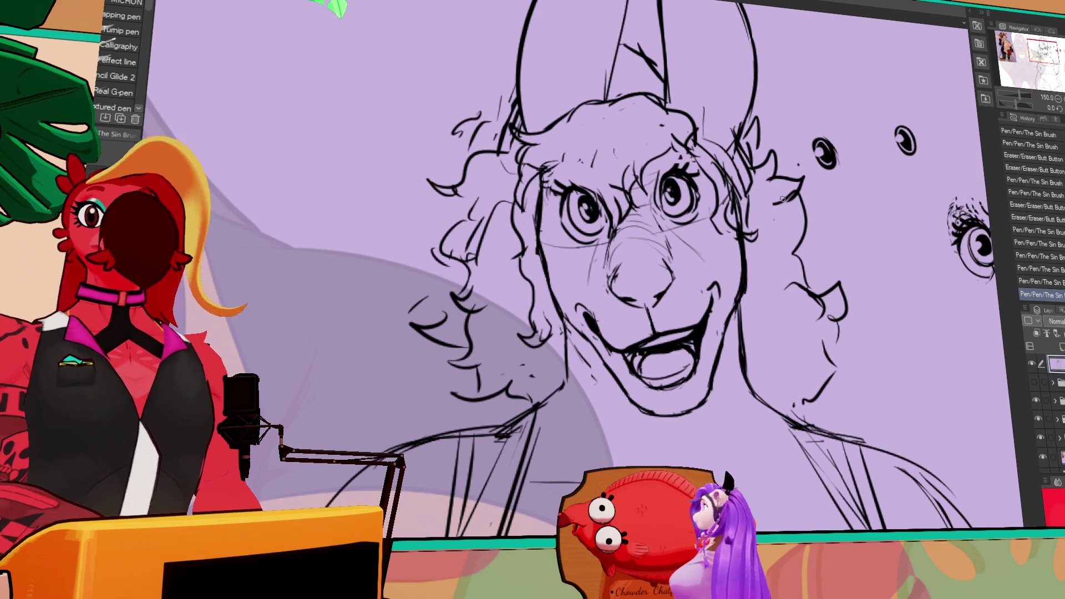
Lasso the left eye, then widen the right eye slightly with a Ctrl+T resize.
drag(774, 243, 776, 247)
key(m)
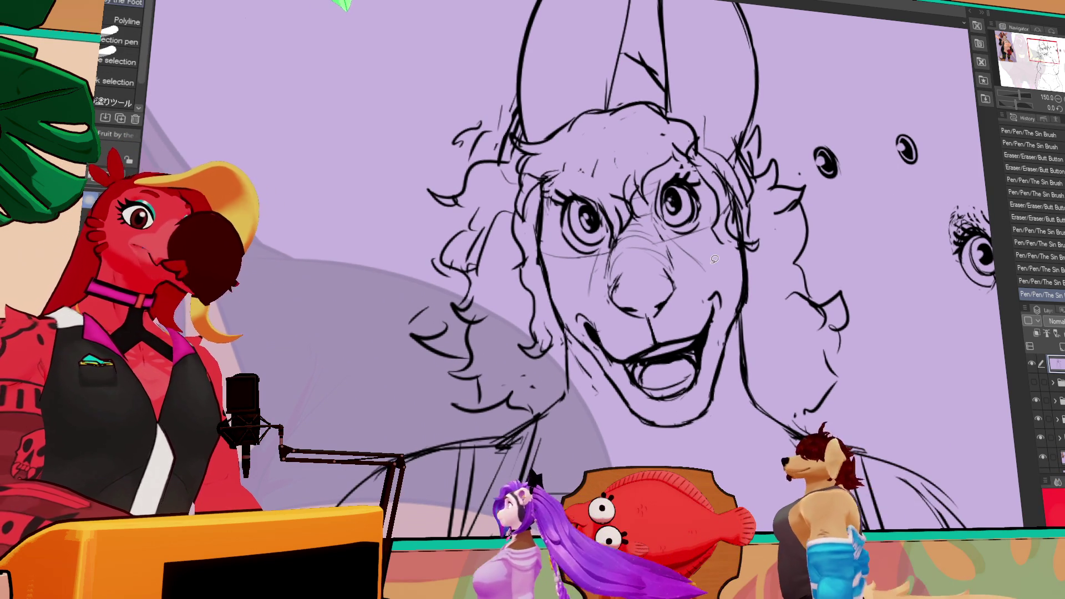
mouse_move(610, 247)
mouse_down()
mouse_move(555, 202)
mouse_move(596, 204)
mouse_move(609, 234)
mouse_up()
key(k)
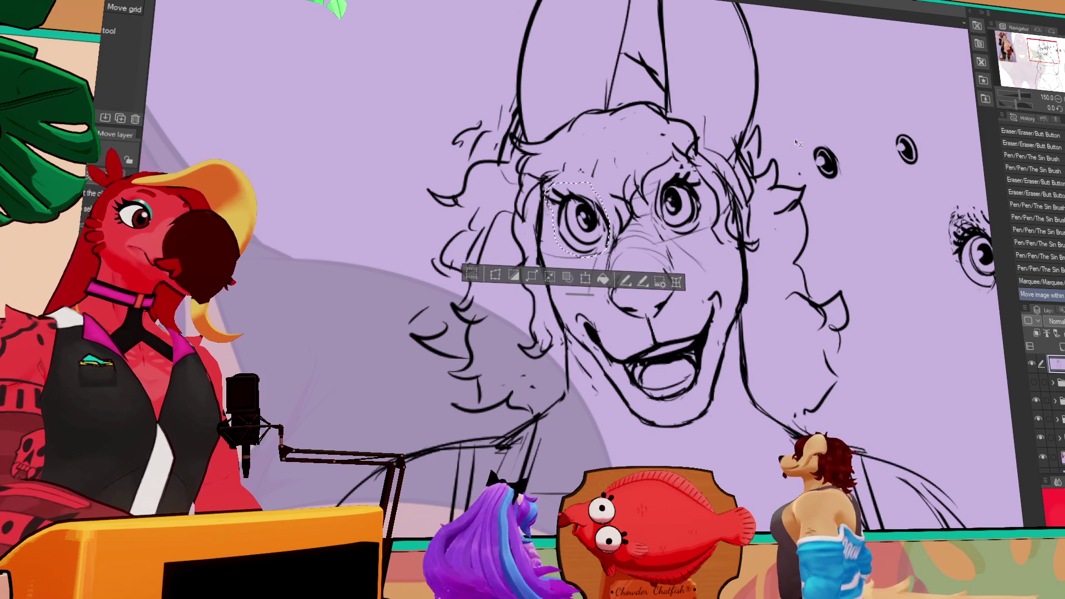
key(m)
mouse_move(688, 166)
mouse_down()
mouse_move(665, 236)
mouse_move(702, 185)
mouse_move(686, 167)
mouse_up()
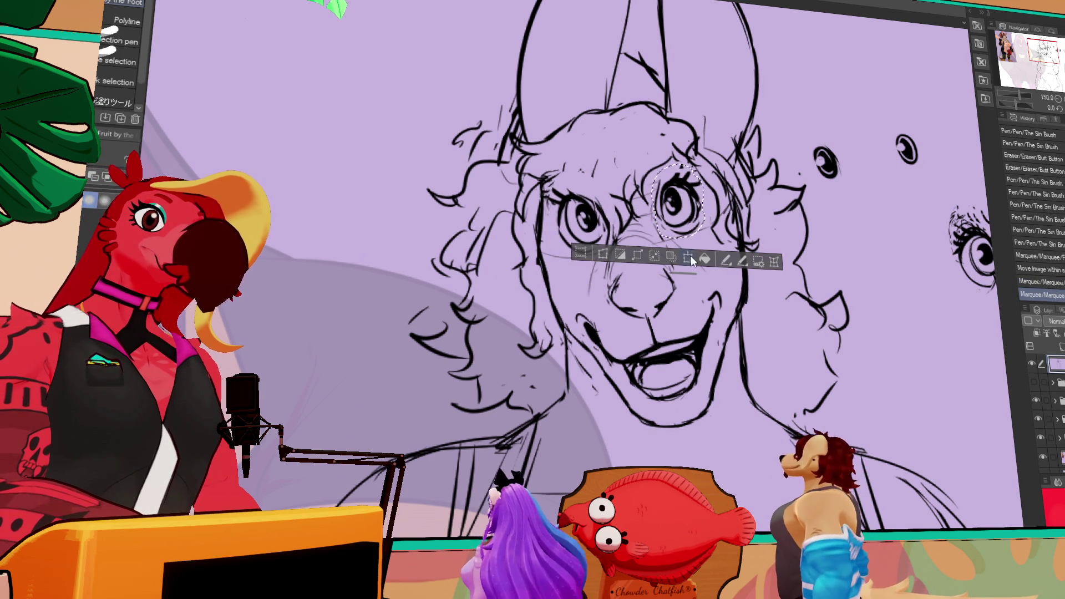
key(ctrl+t)
drag(706, 203, 682, 187)
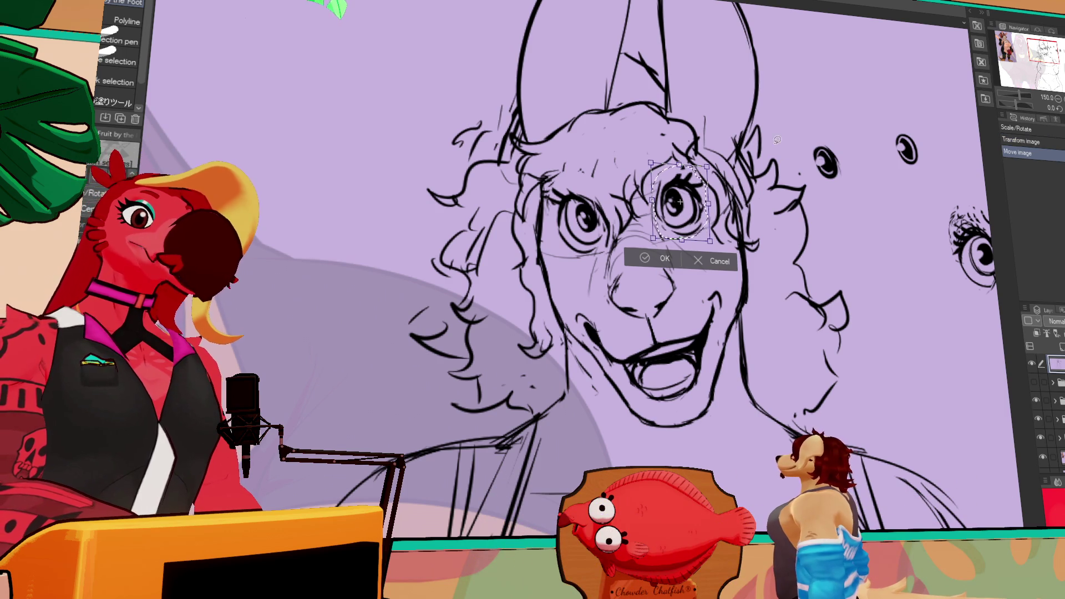
key(Return)
key(ctrl+d)
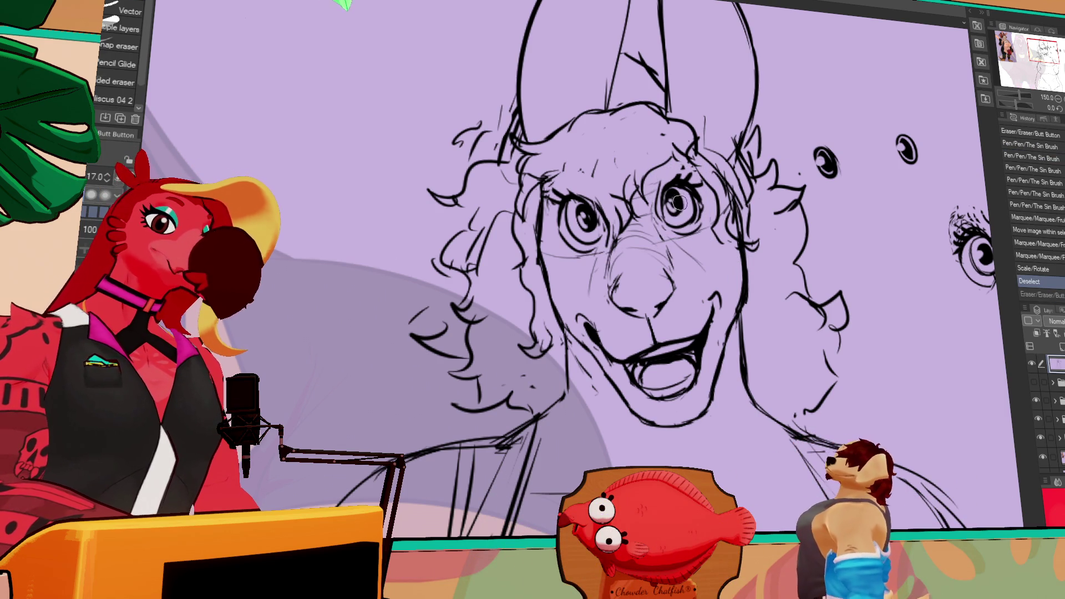
Clear a selection around the eye and switch to the coloured character lineup document.
key(m)
drag(685, 190, 683, 207)
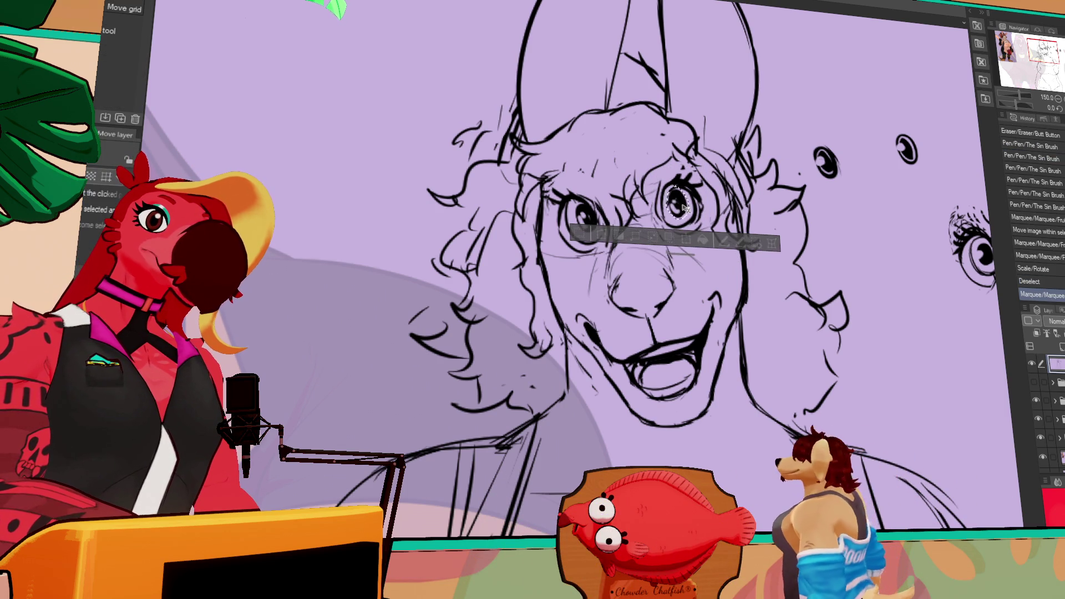
key(ctrl+d)
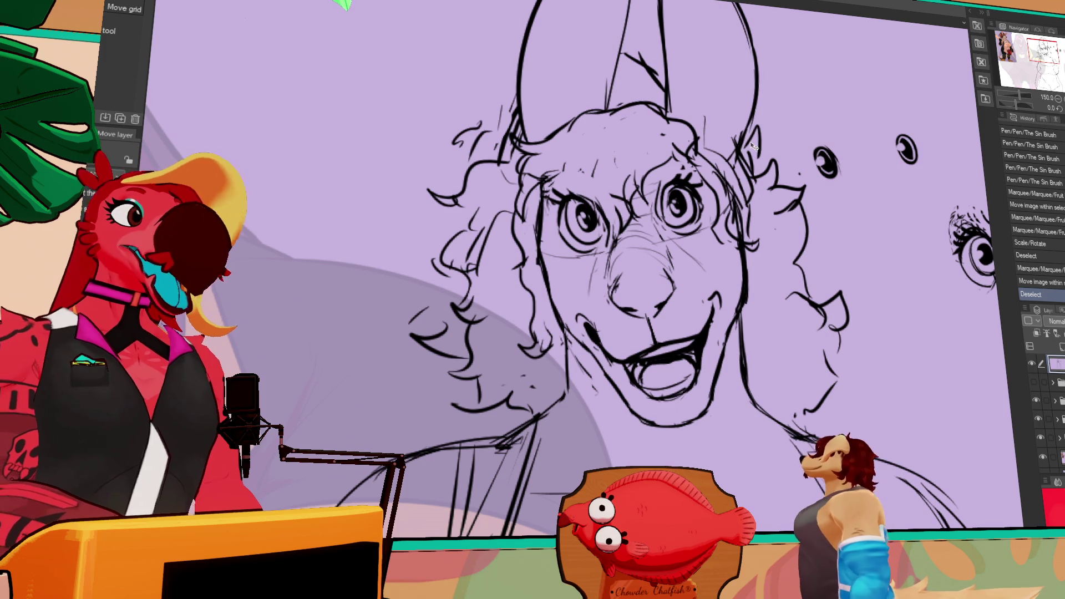
key(ctrl+Tab)
key(ctrl+Tab)
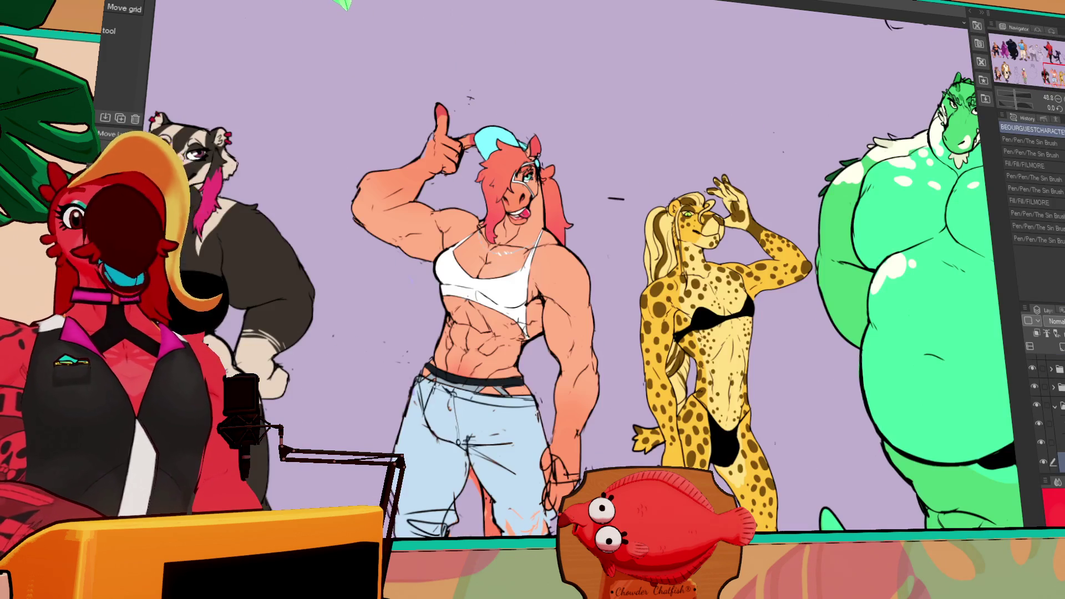
Pan and zoom the lineup document to frame the red and black characters.
drag(1056, 75, 1052, 50)
scroll(816, 135, down, 3)
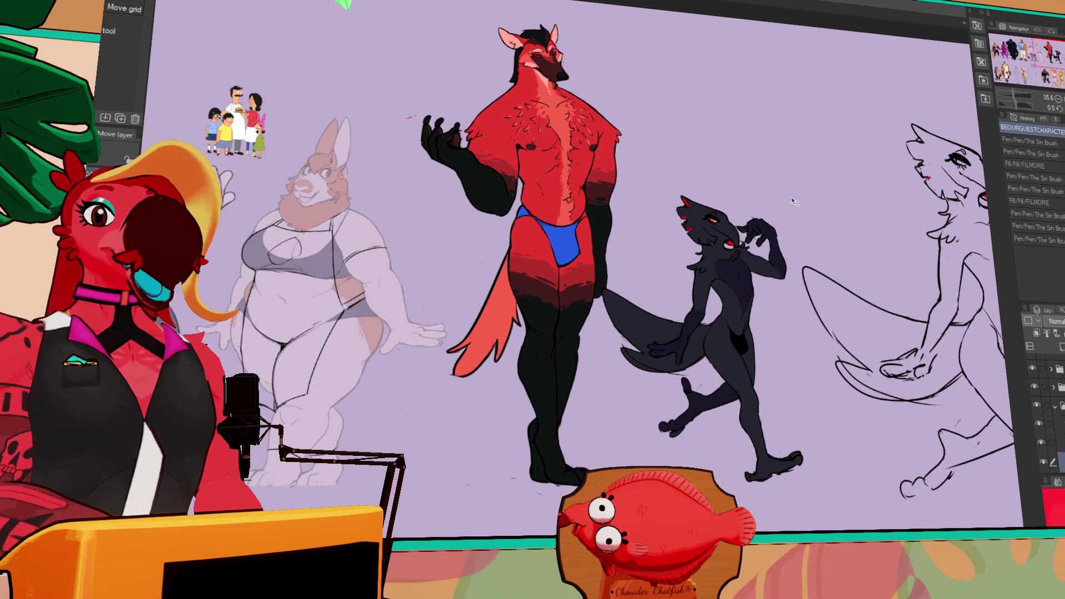
scroll(753, 352, up, 3)
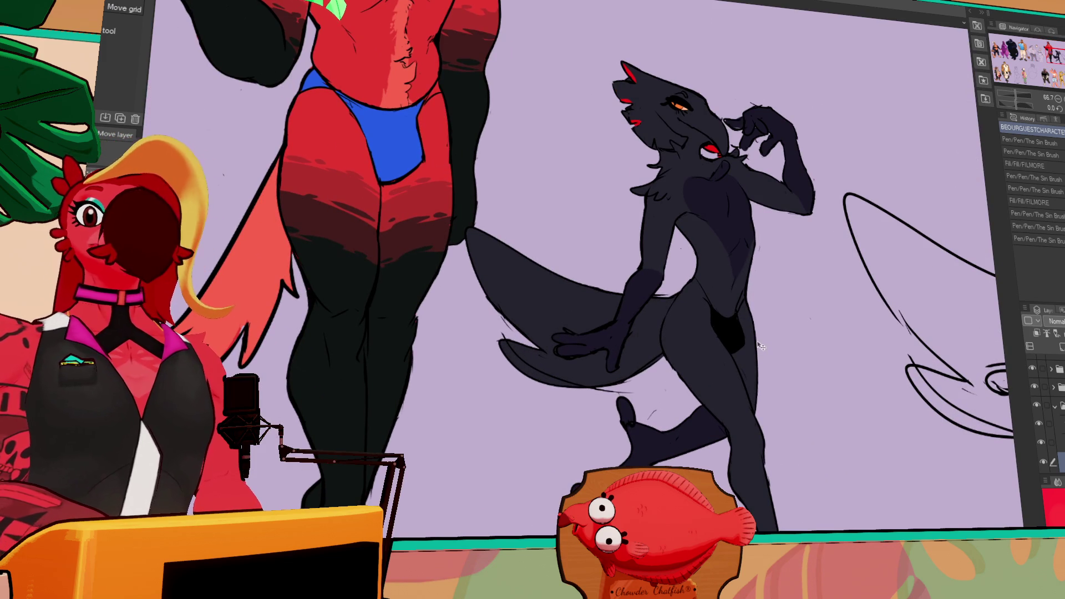
click(1061, 57)
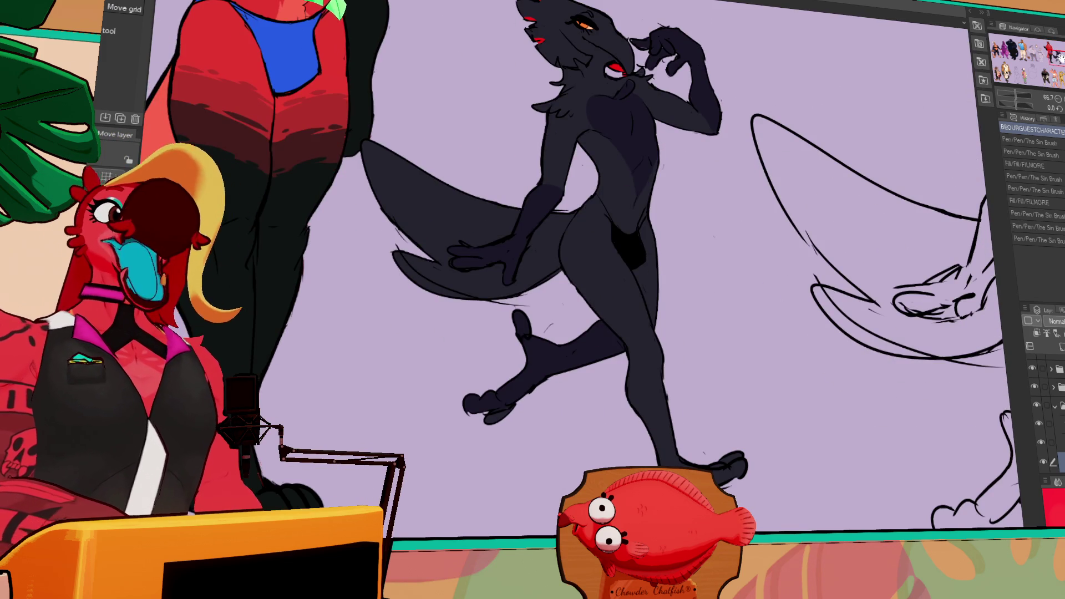
click(1059, 54)
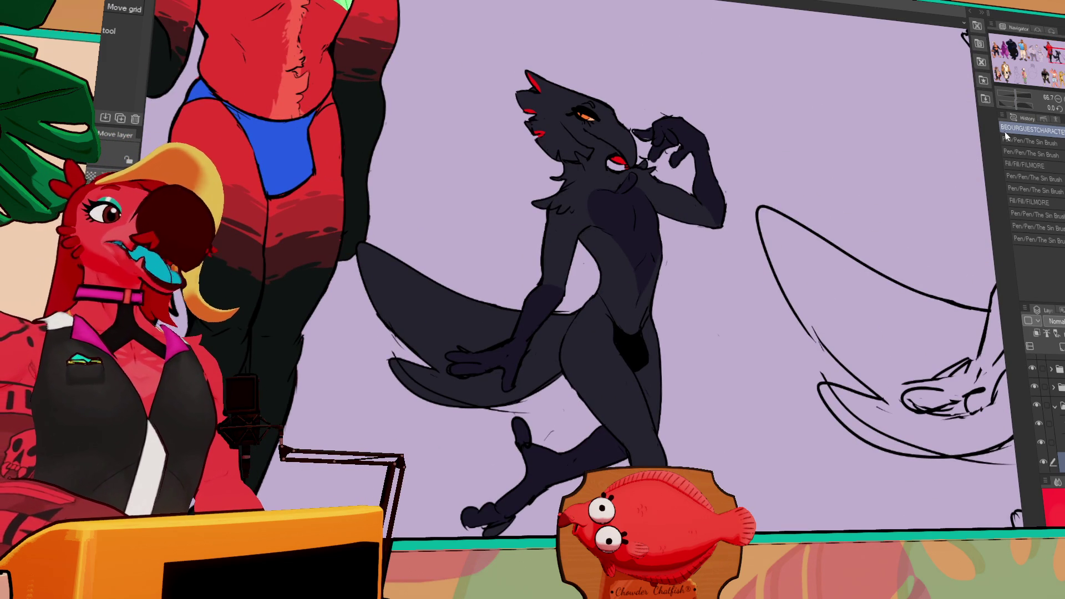
click(1058, 56)
drag(1058, 55, 1063, 61)
Browse the uncoloured sketches along the row, then return to the curly-haired sketch.
scroll(777, 194, up, 5)
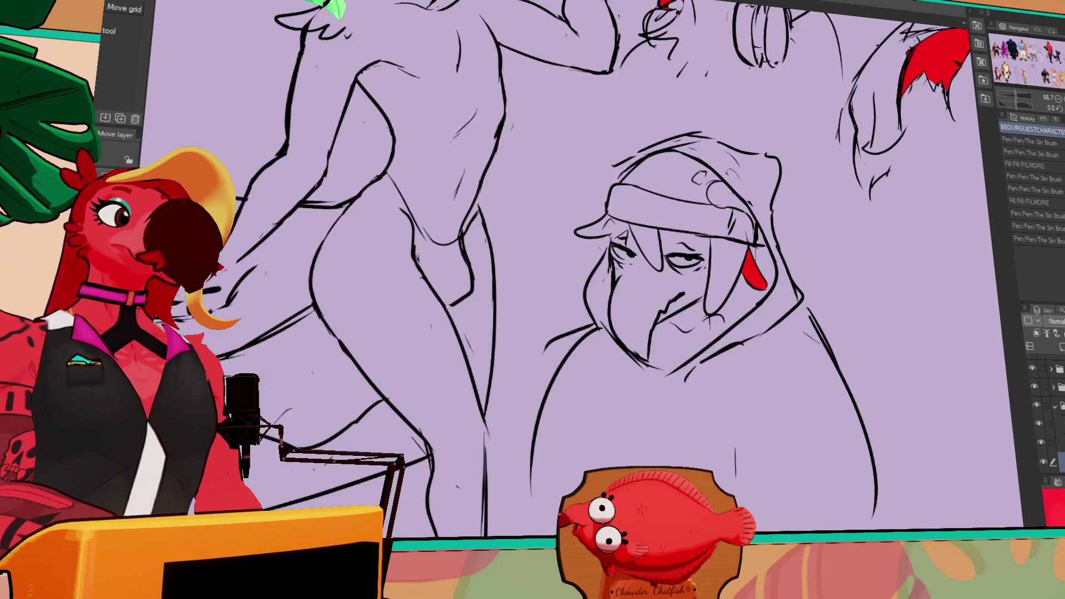
scroll(778, 194, down, 5)
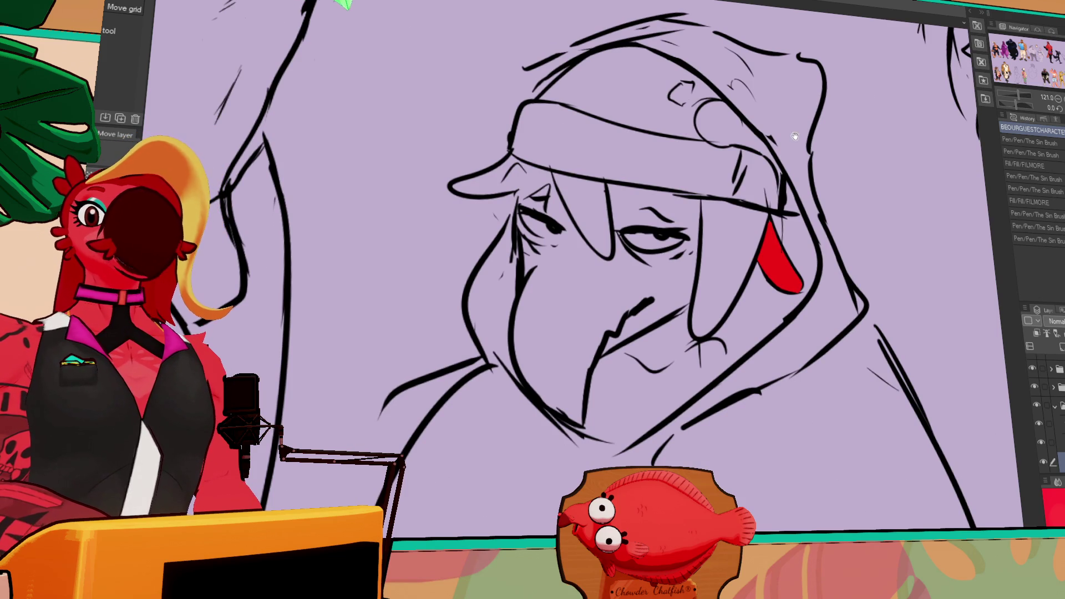
scroll(795, 138, down, 10)
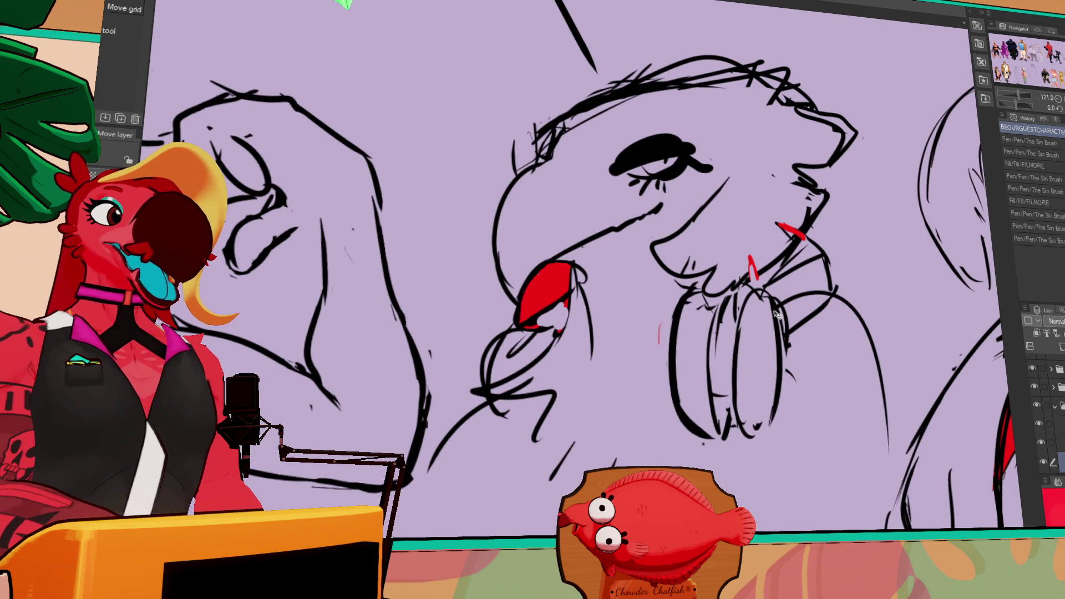
mouse_move(751, 447)
mouse_down()
mouse_move(784, 317)
mouse_move(898, 290)
mouse_move(896, 298)
mouse_up()
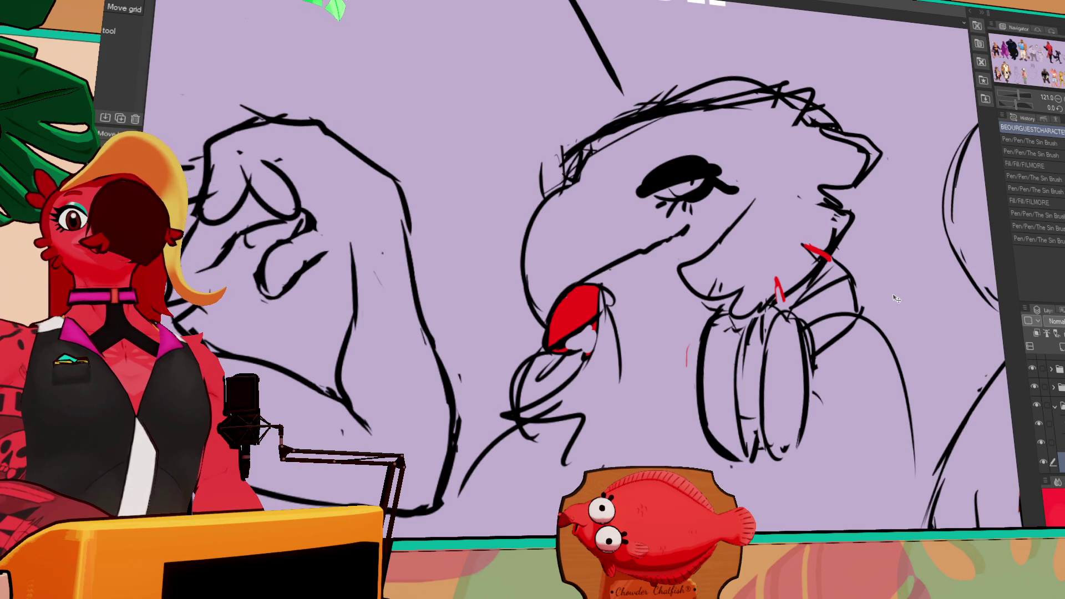
scroll(1024, 32, down, 3)
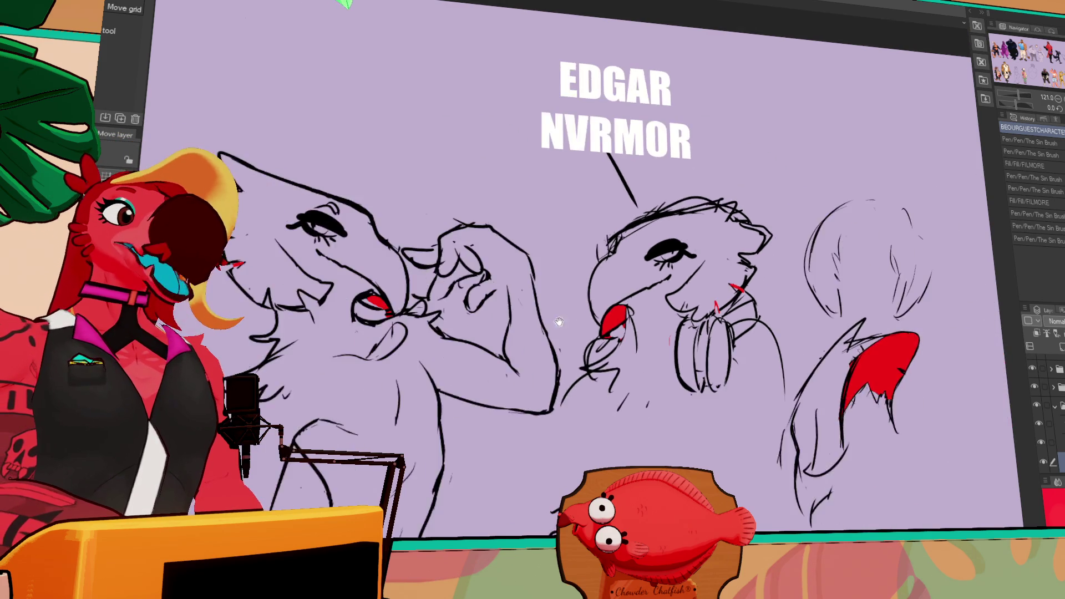
drag(754, 108, 807, 146)
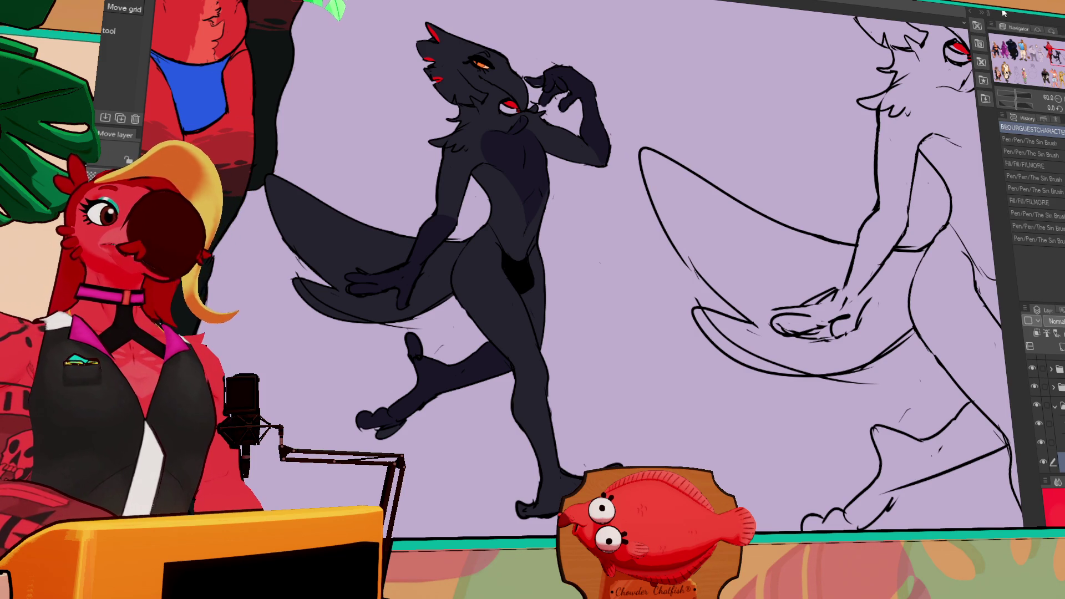
mouse_move(1054, 61)
mouse_down()
mouse_move(998, 73)
mouse_move(1056, 57)
mouse_up()
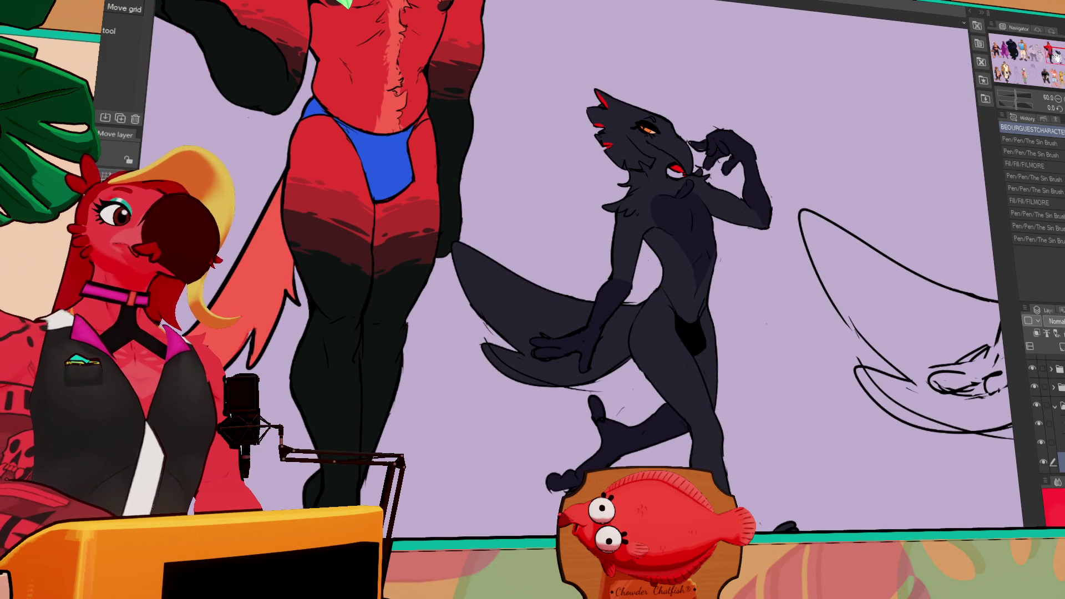
key(ctrl+Tab)
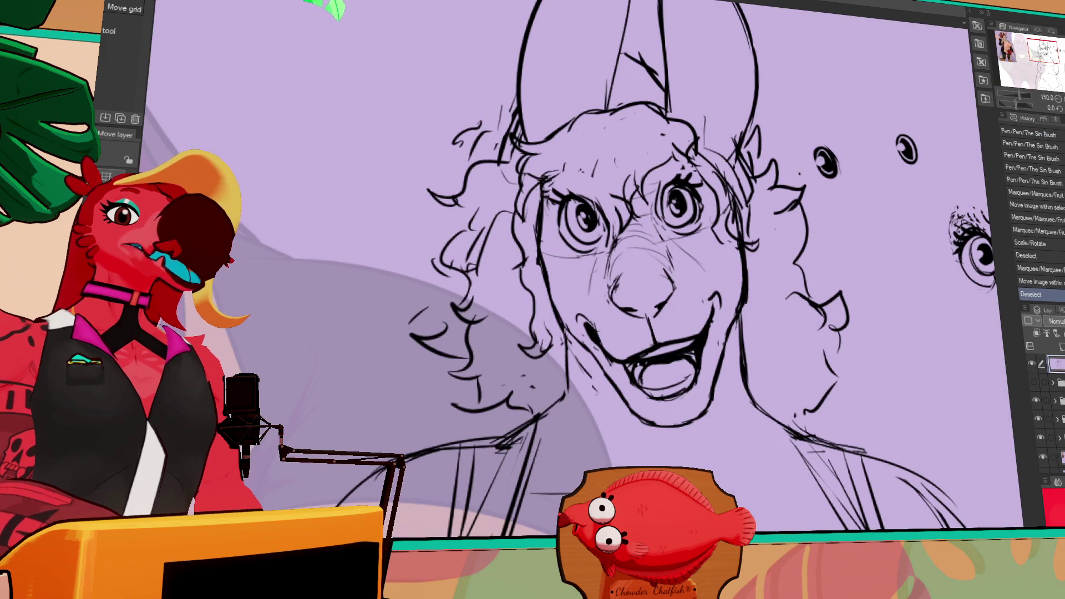
Enlarge the sketch view, nudge the selected eyes into place, and deselect.
click(1058, 98)
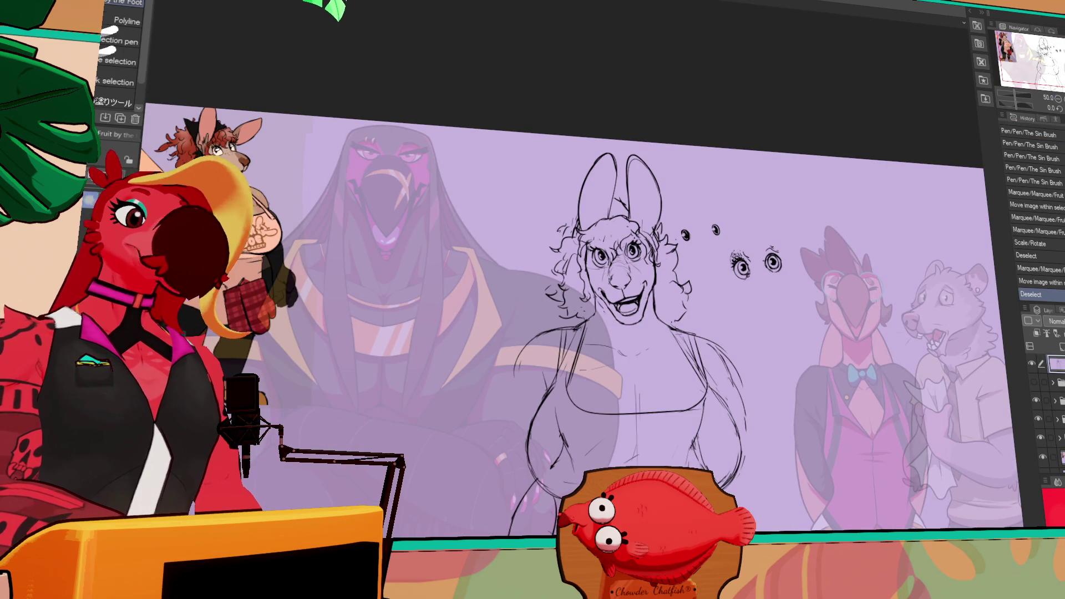
click(1059, 101)
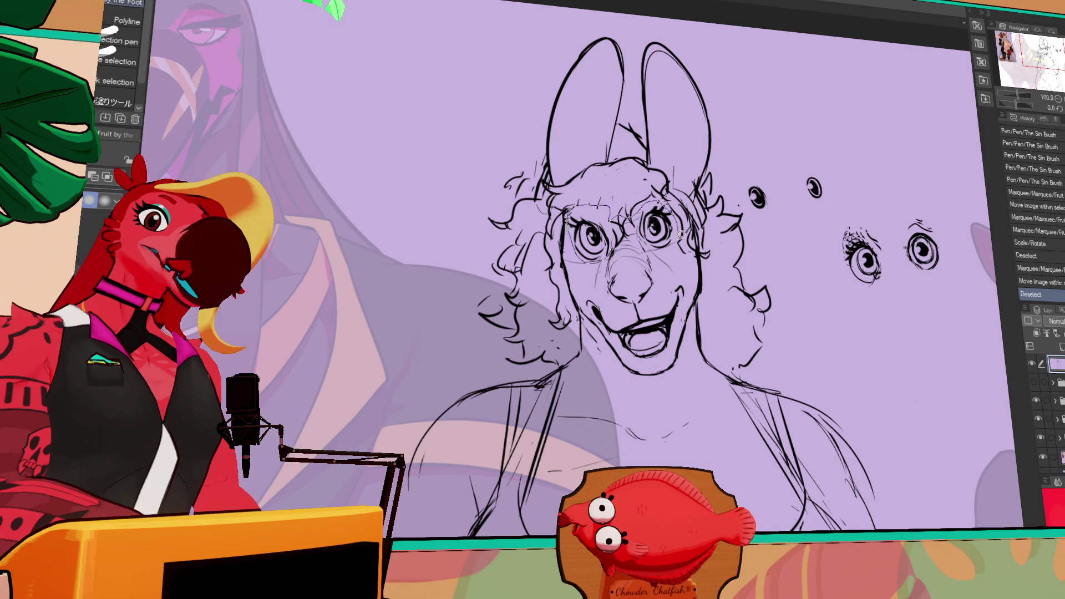
key(k)
drag(642, 238, 644, 239)
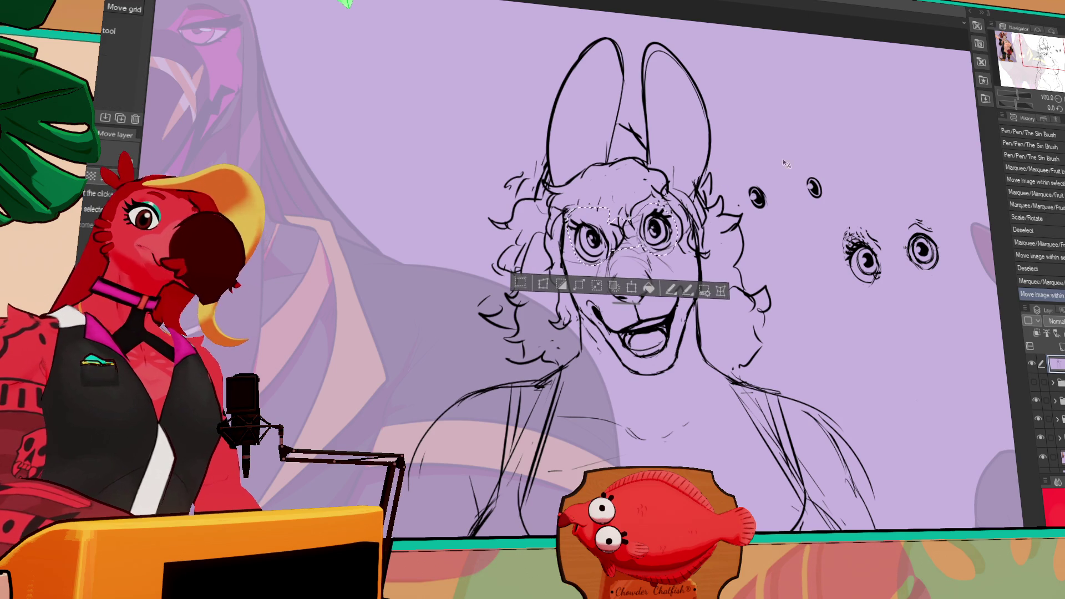
key(ctrl+d)
With the pen, draw hair strokes at the top of the head.
key(p)
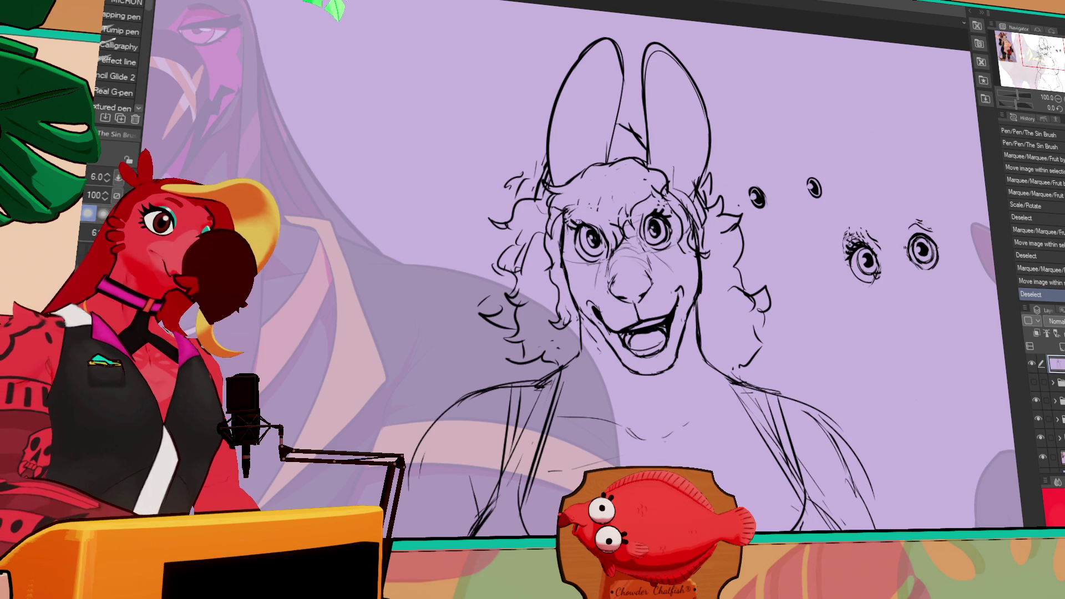
click(725, 168)
key(ctrl+z)
drag(663, 185, 665, 189)
drag(665, 188, 668, 192)
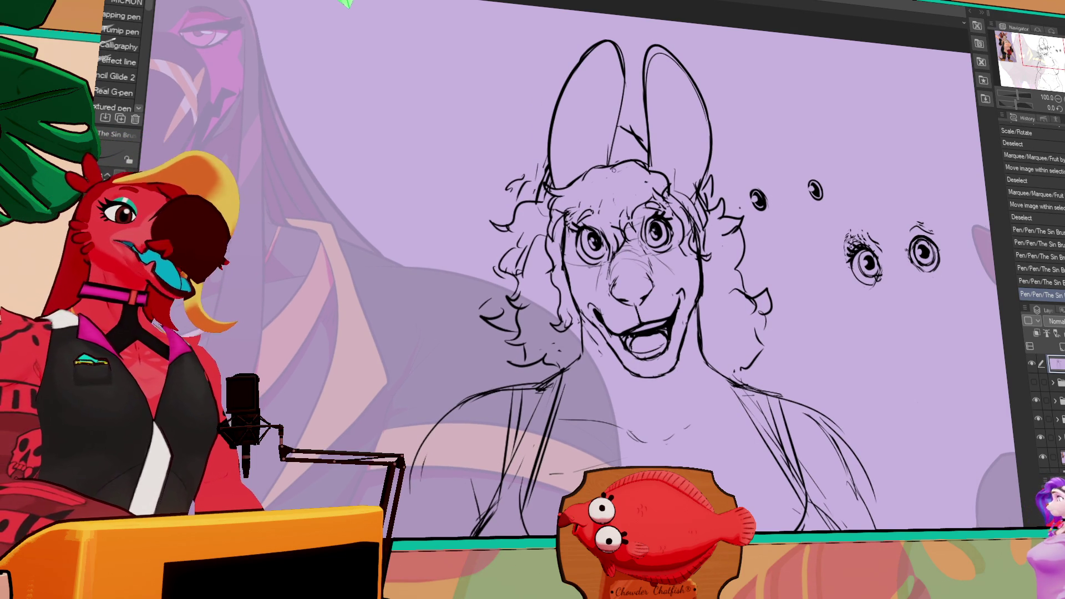
Redraw the ear-base line and add small curly hair strokes, then switch to the coloured lineup.
key(ctrl+z)
drag(603, 169, 606, 164)
key(p)
mouse_move(602, 149)
mouse_down()
mouse_move(608, 170)
mouse_move(577, 167)
mouse_move(591, 174)
mouse_up()
drag(583, 183, 589, 186)
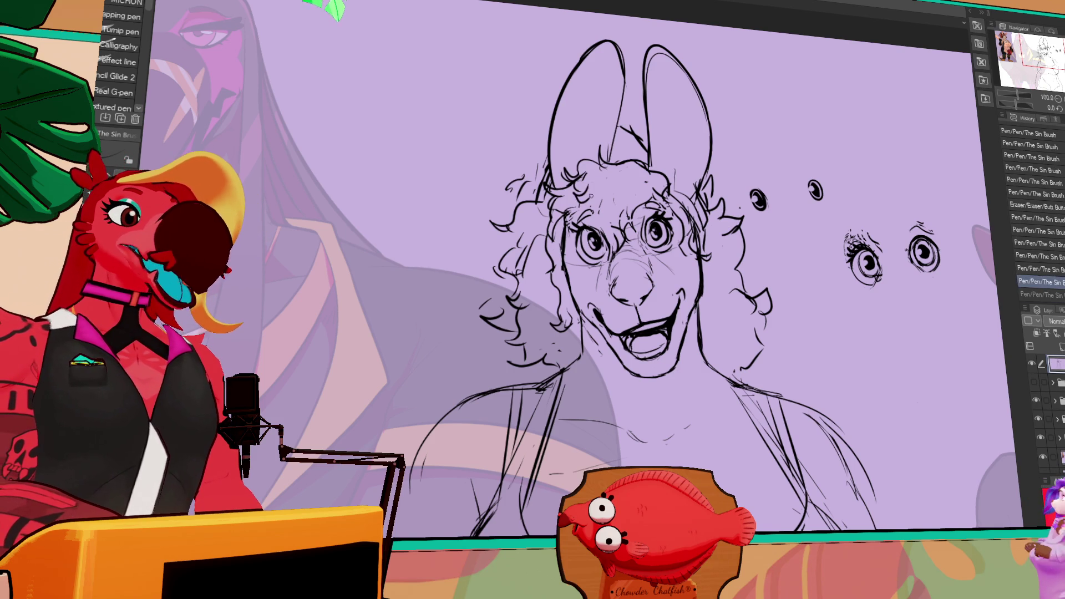
drag(602, 208, 595, 176)
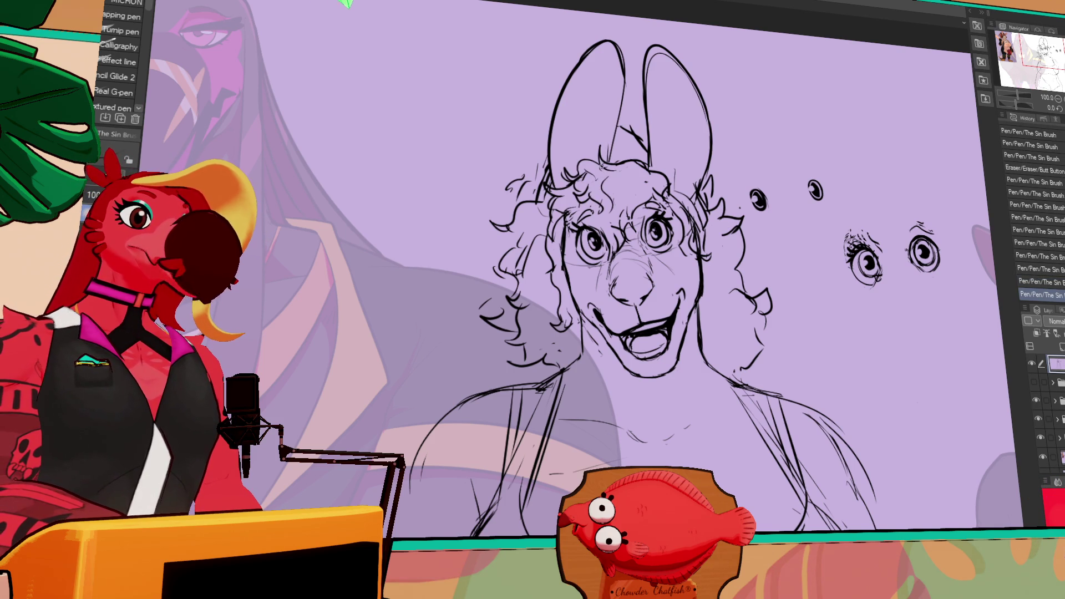
key(ctrl+Tab)
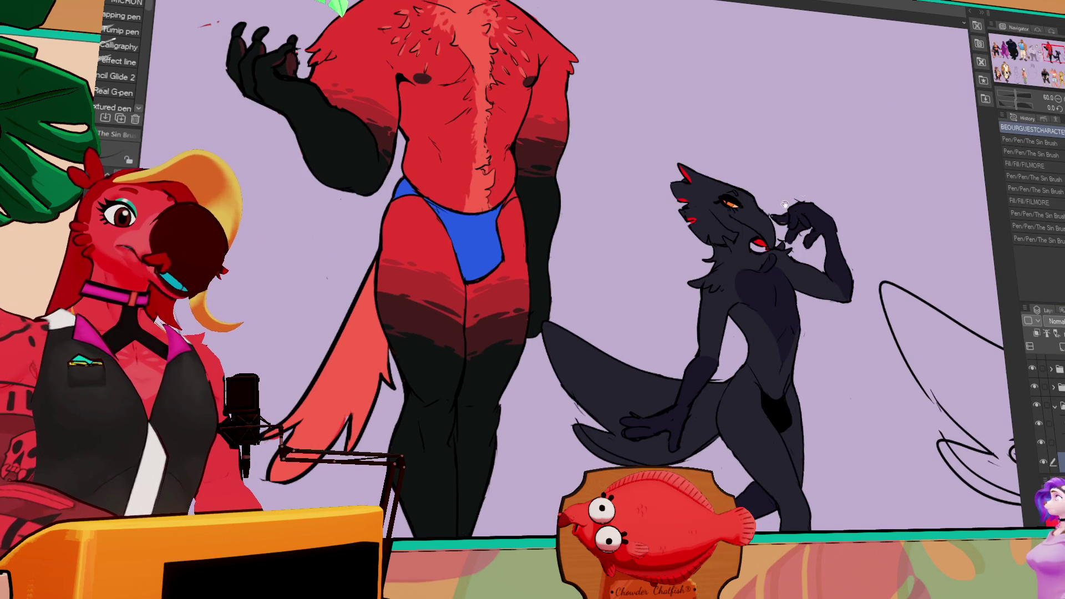
Zoom in and frame the red character's head and chest.
mouse_move(784, 205)
mouse_down()
mouse_move(995, 217)
mouse_move(996, 335)
mouse_up()
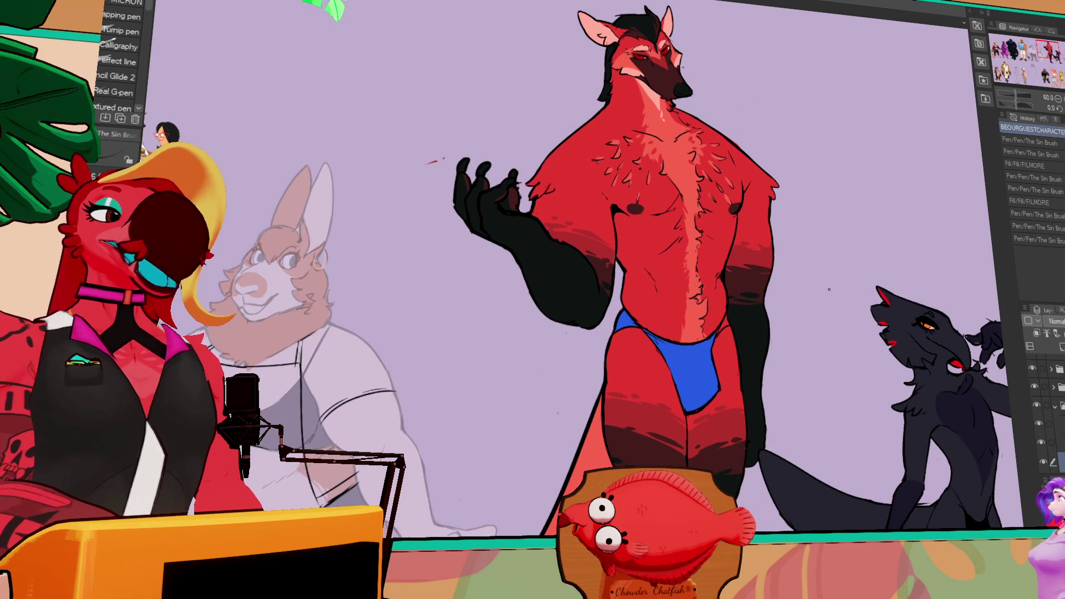
mouse_move(913, 408)
mouse_down()
mouse_move(746, 300)
mouse_move(646, 208)
mouse_up()
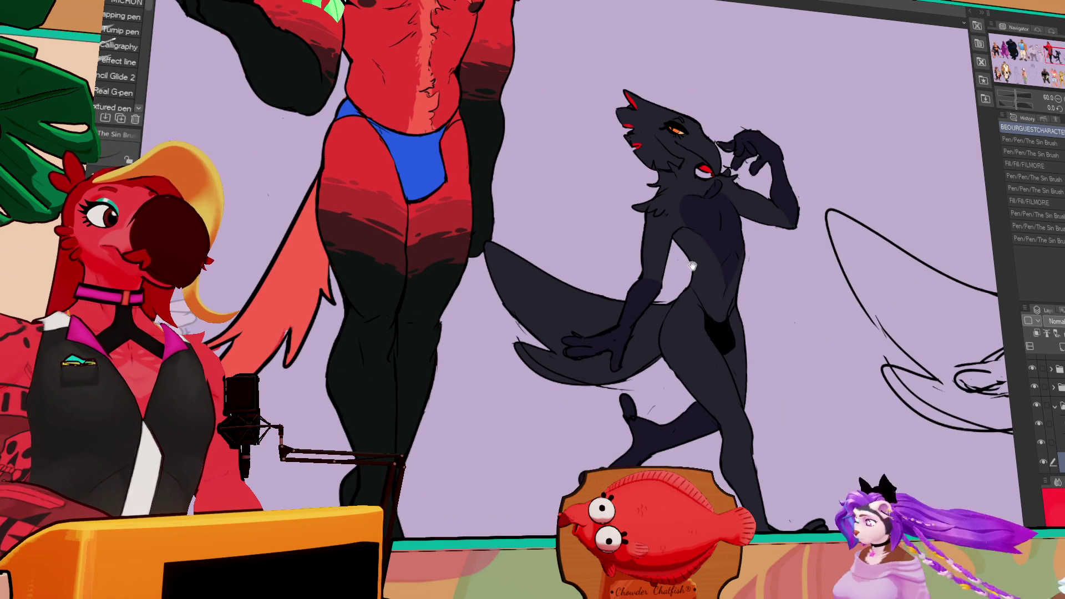
scroll(718, 187, up, 2)
scroll(718, 188, up, 1)
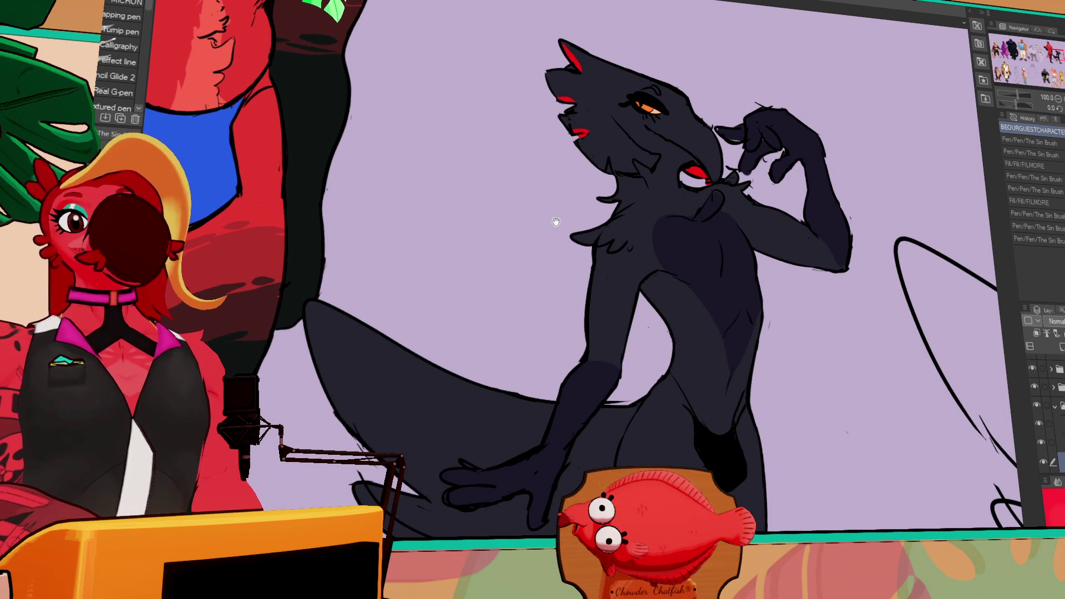
drag(503, 253, 787, 498)
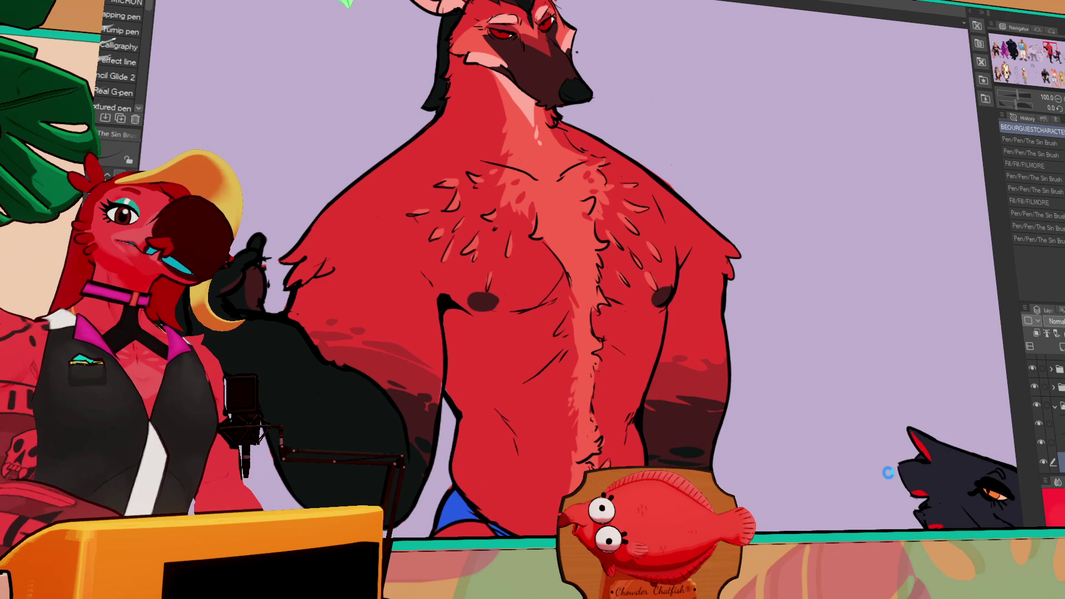
drag(856, 417, 925, 469)
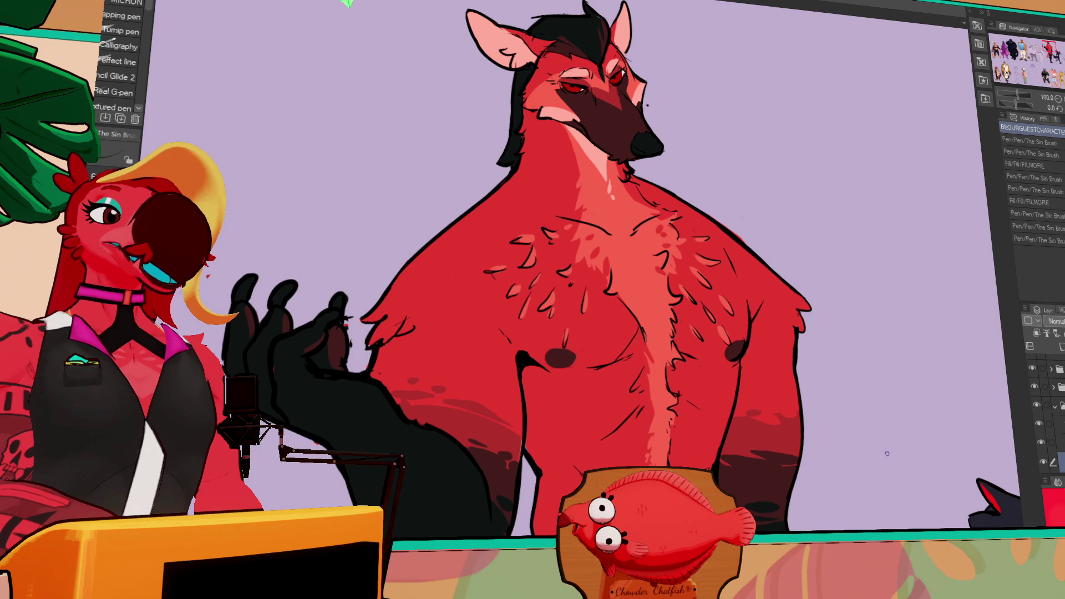
drag(886, 453, 922, 489)
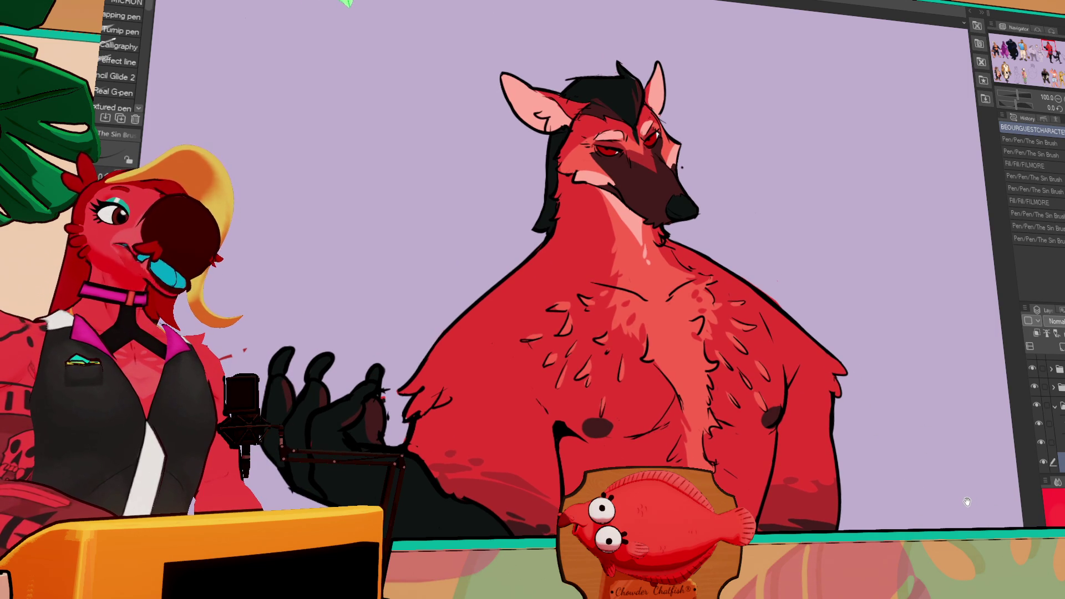
Move the view over the black character and make the sketch folder the active layer.
mouse_move(967, 502)
mouse_down()
mouse_move(473, 110)
mouse_move(532, 63)
mouse_up()
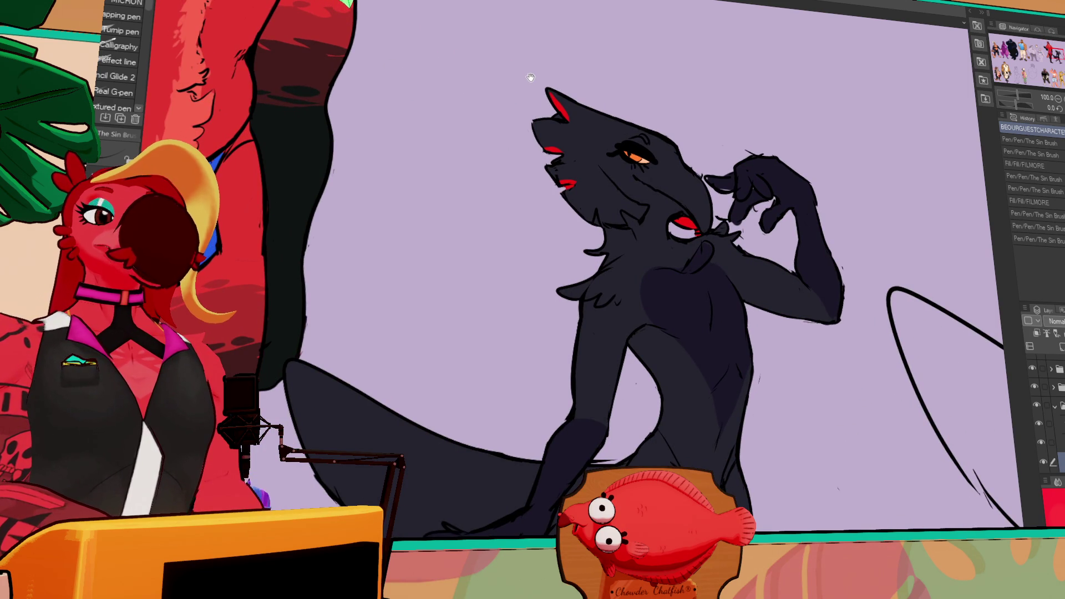
mouse_move(530, 76)
mouse_down()
mouse_move(820, 435)
mouse_move(560, 197)
mouse_move(585, 204)
mouse_move(753, 421)
mouse_move(802, 233)
mouse_up()
scroll(585, 204, down, 1)
scroll(536, 183, down, 3)
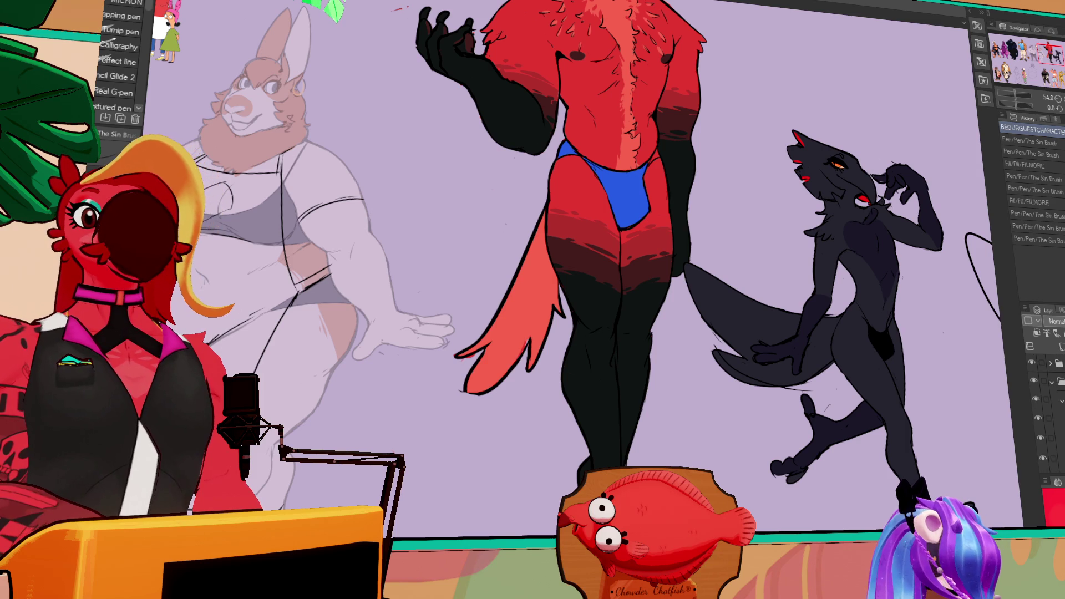
click(1056, 383)
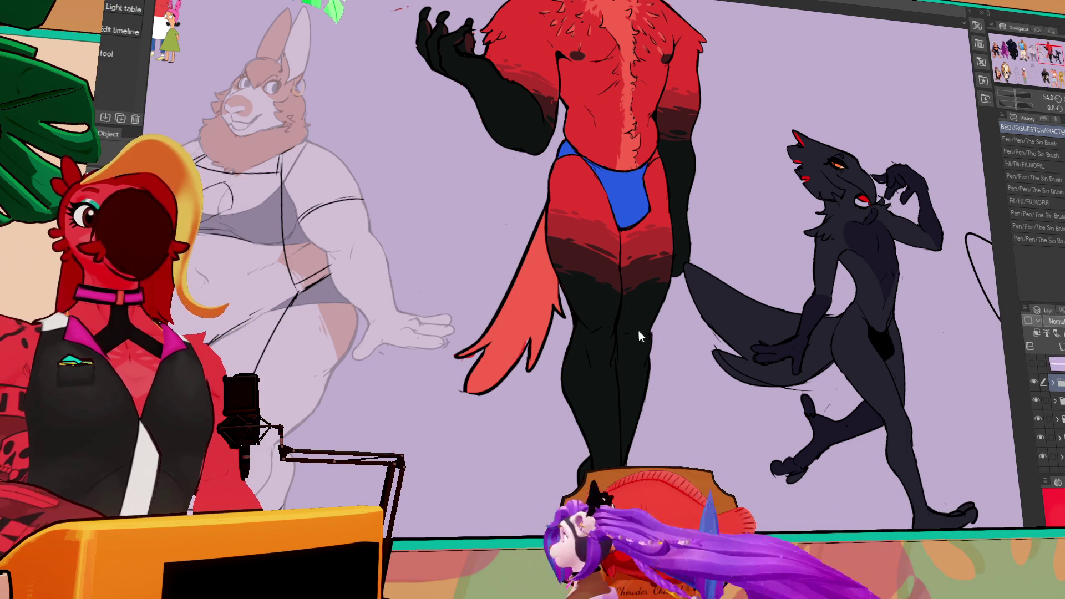
Scale the EDGAR NVRMOR sketches down, nudge them up-left beside the black character, and apply.
scroll(638, 331, down, 3)
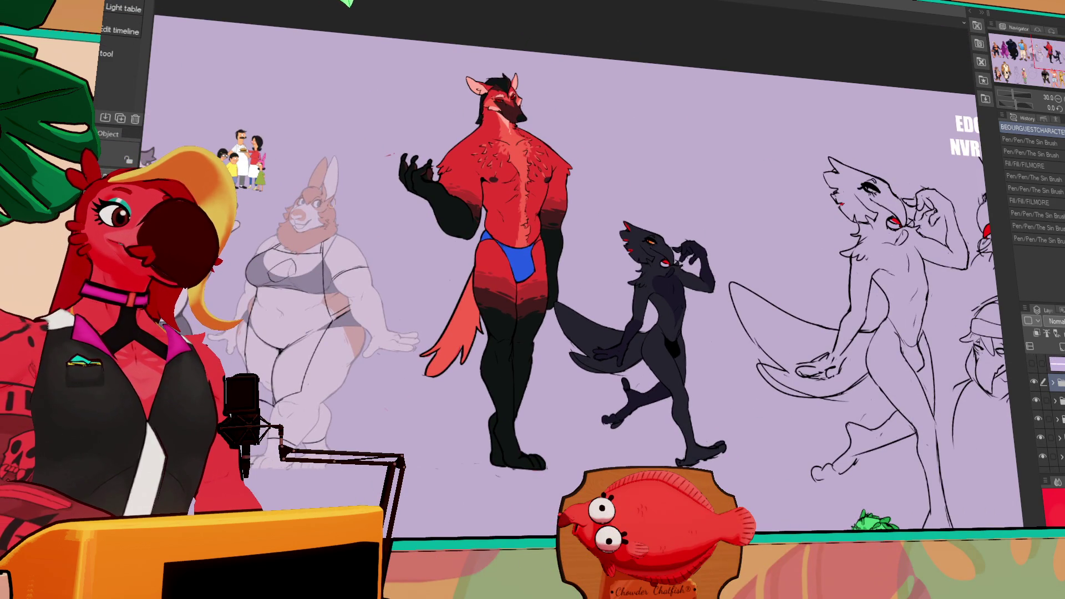
drag(777, 457, 616, 445)
scroll(935, 148, down, 2)
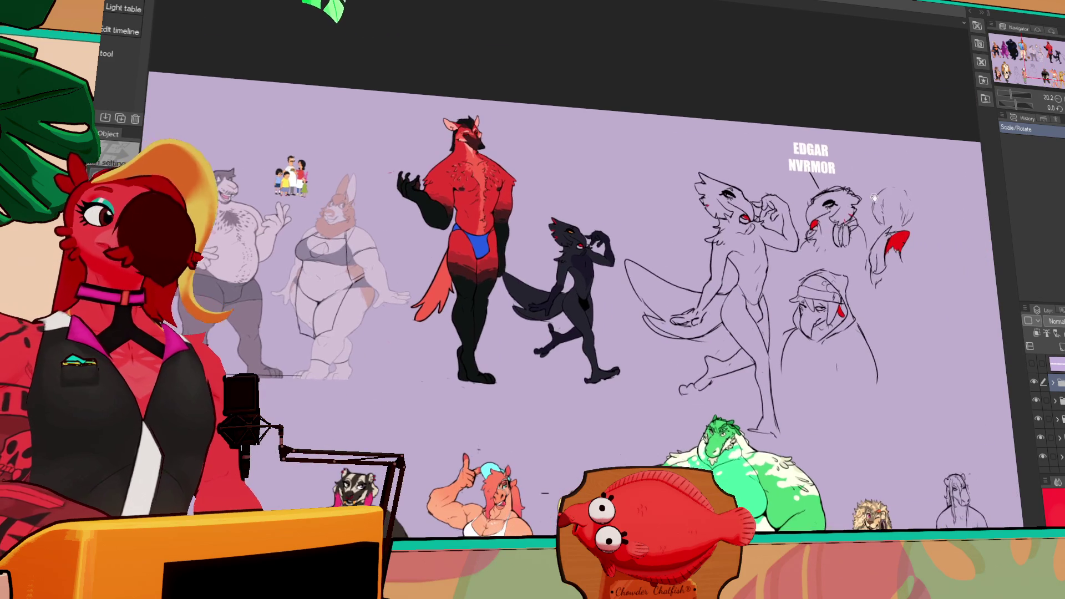
drag(908, 151, 890, 163)
drag(854, 235, 852, 231)
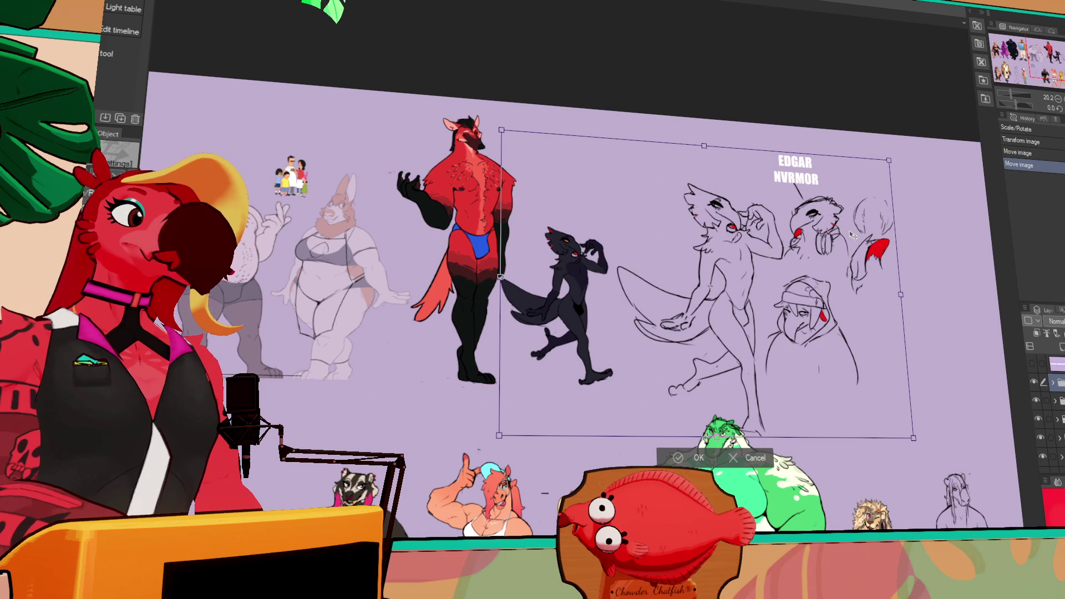
key(Return)
scroll(554, 244, up, 6)
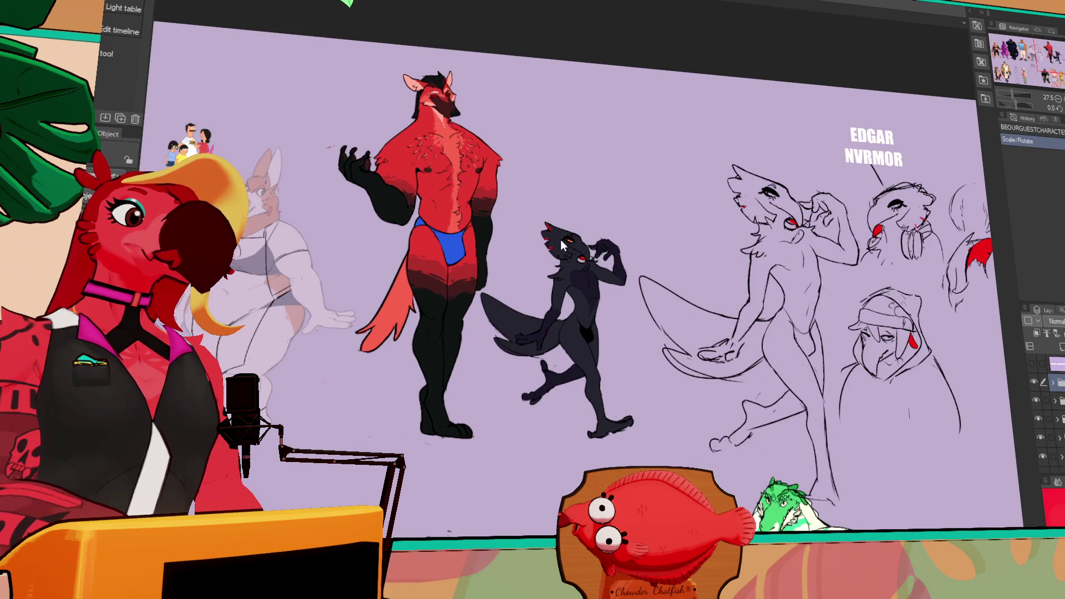
mouse_move(536, 279)
mouse_down()
mouse_move(692, 227)
mouse_move(740, 299)
mouse_up()
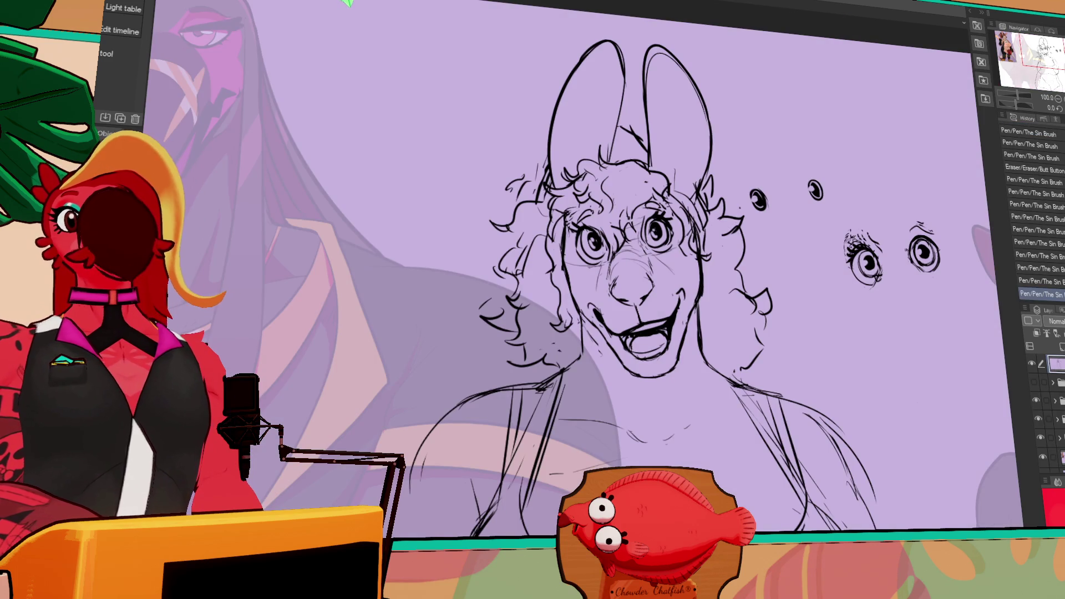
Select the pen tool and shift the lineup view along the black character.
key(p)
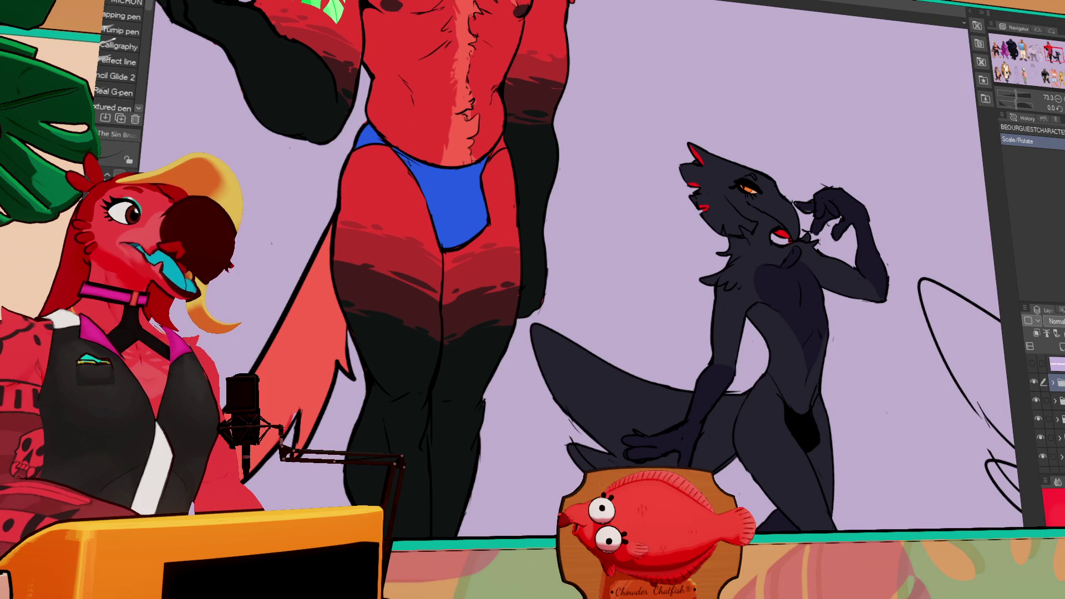
drag(1053, 75, 1058, 54)
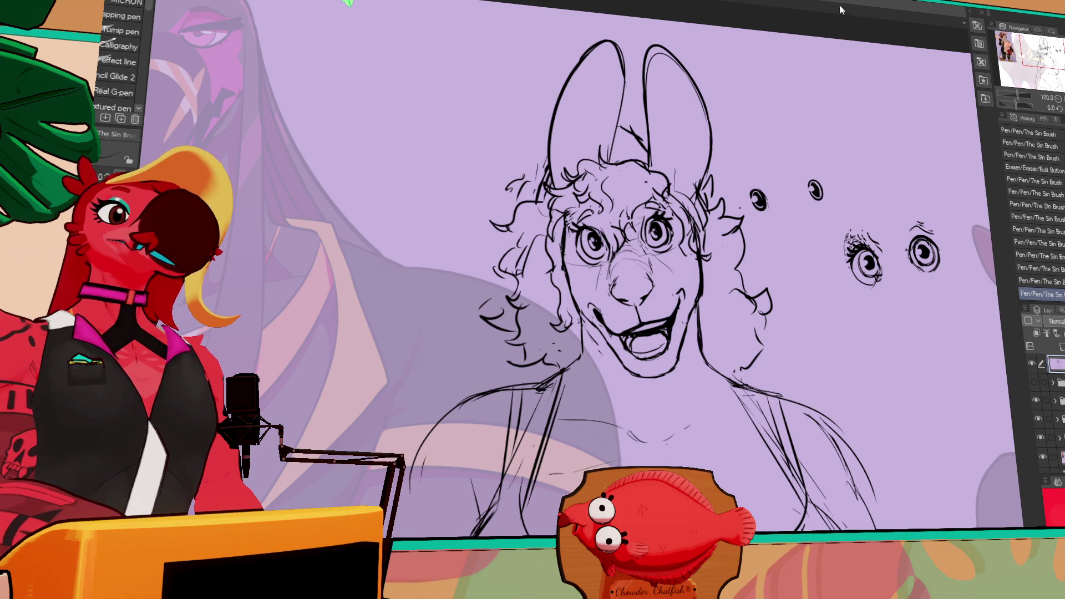
Draw and erase-correct the chest lines below the head, panning between torso and ears.
drag(665, 333, 682, 339)
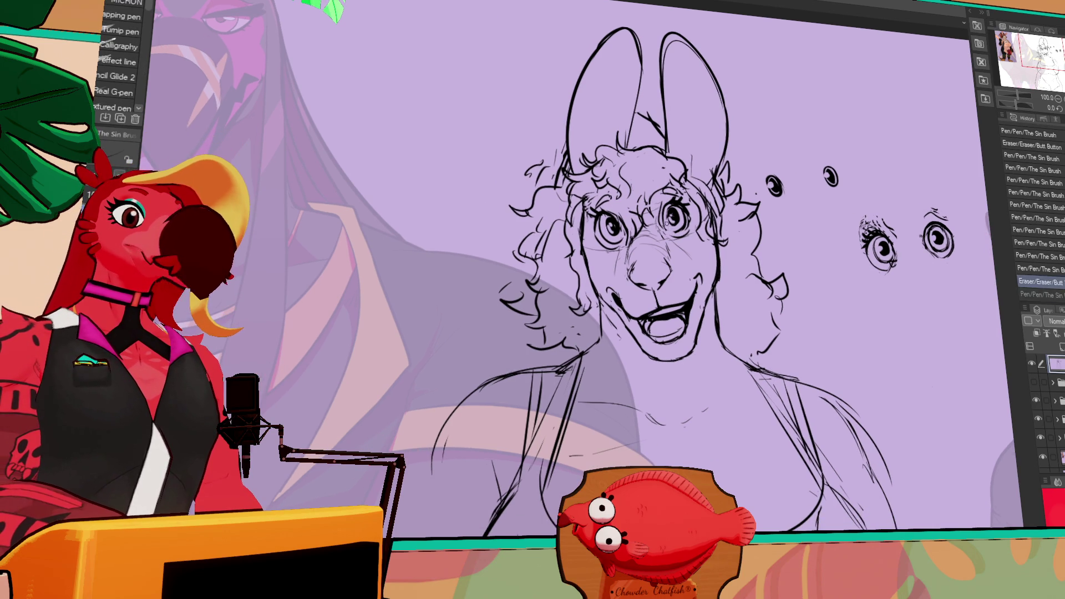
drag(678, 216, 672, 218)
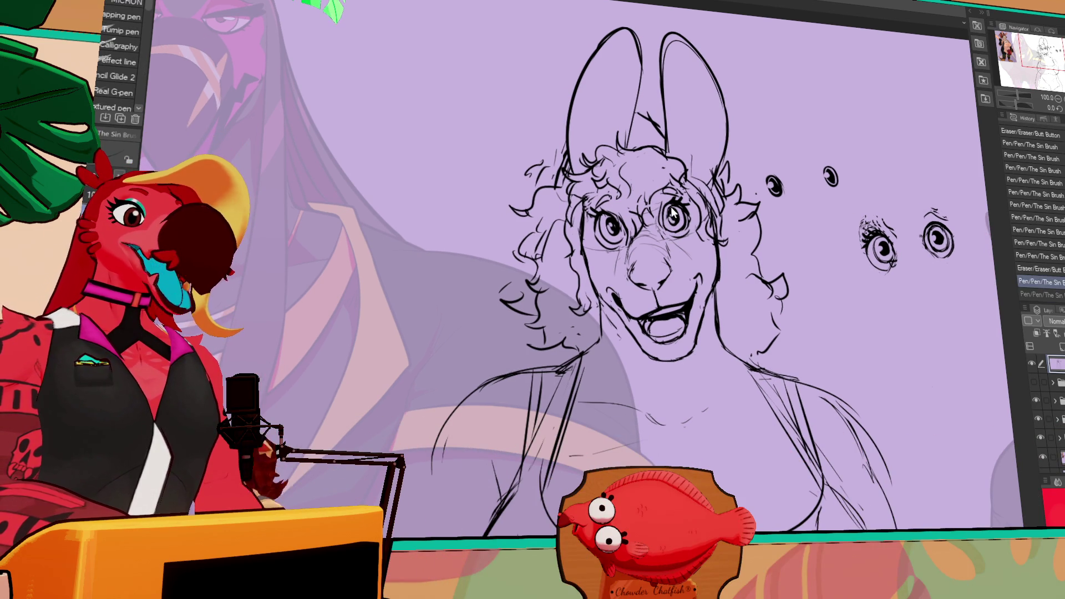
drag(668, 213, 668, 216)
key(e)
key(p)
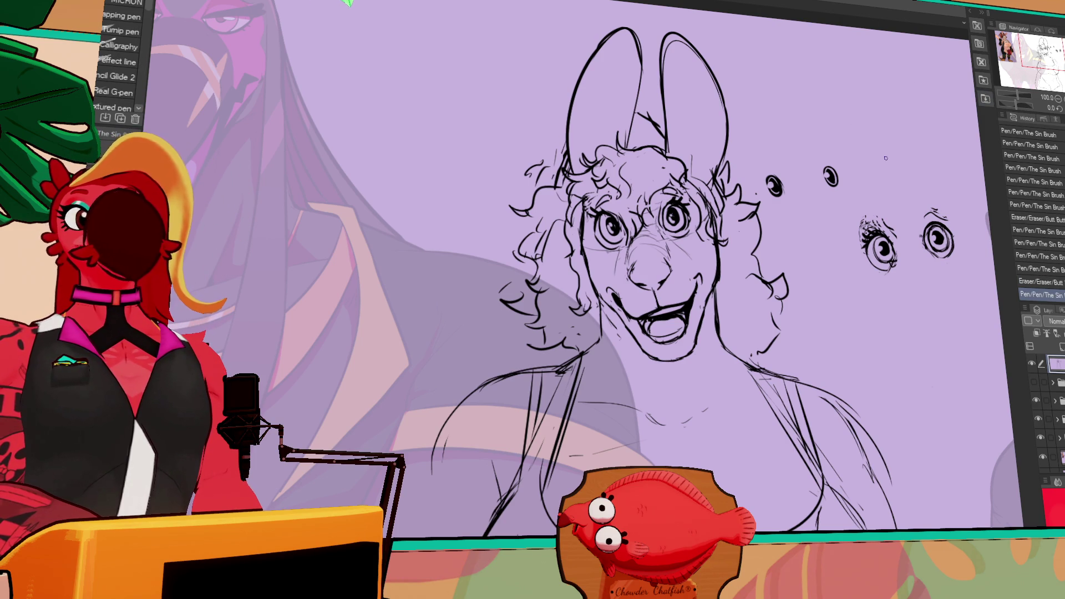
drag(869, 284, 841, 123)
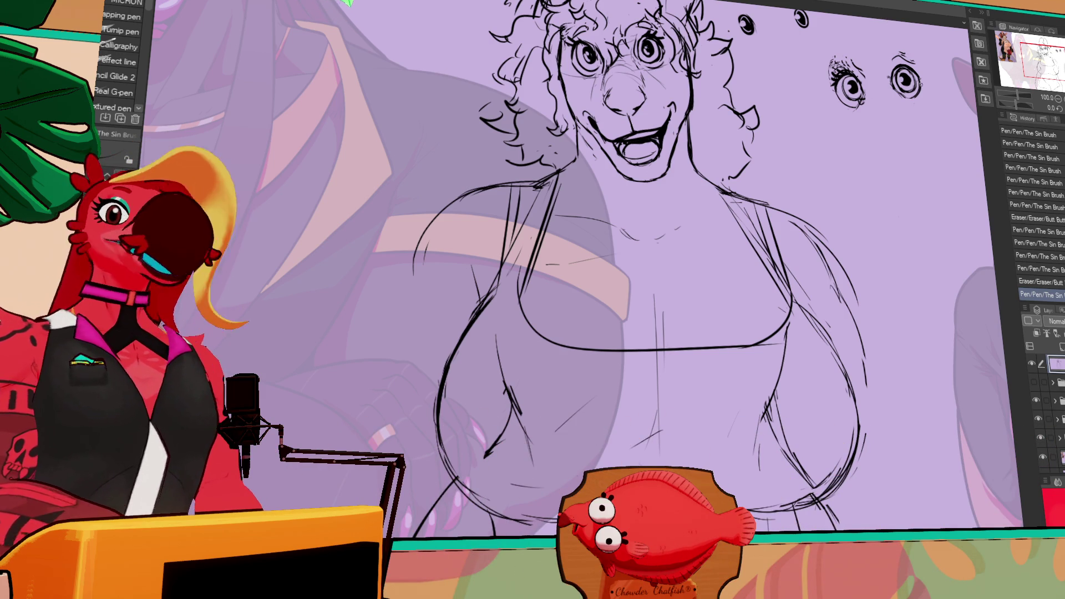
key(e)
drag(836, 26, 886, 159)
Rework a hair curl and erase stray lines on the face, alternating pen and eraser.
mouse_move(814, 276)
mouse_down()
mouse_move(805, 256)
mouse_move(794, 312)
mouse_up()
key(p)
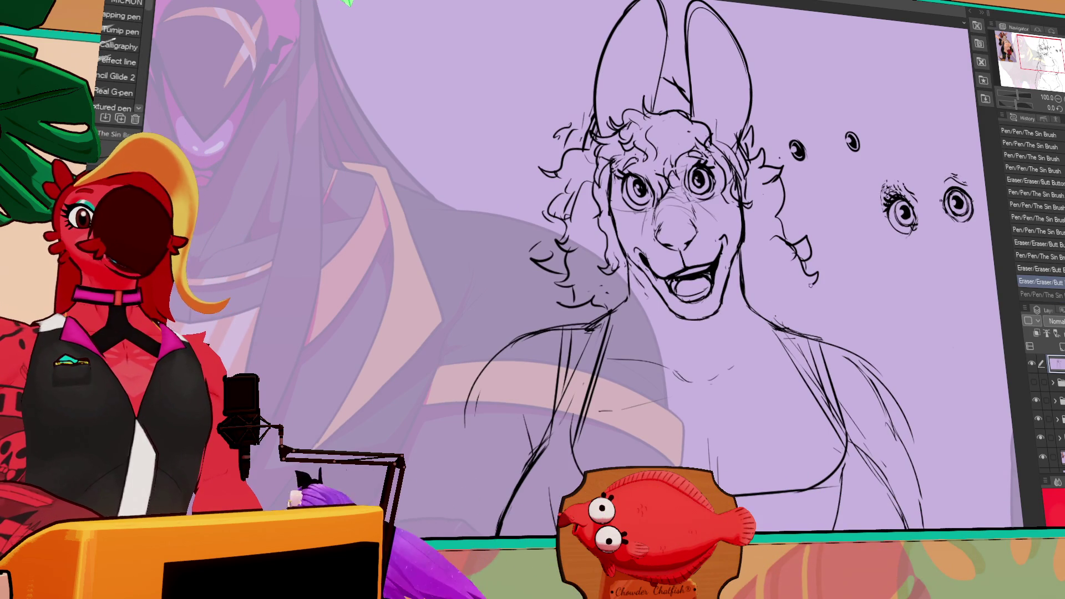
drag(705, 205, 722, 228)
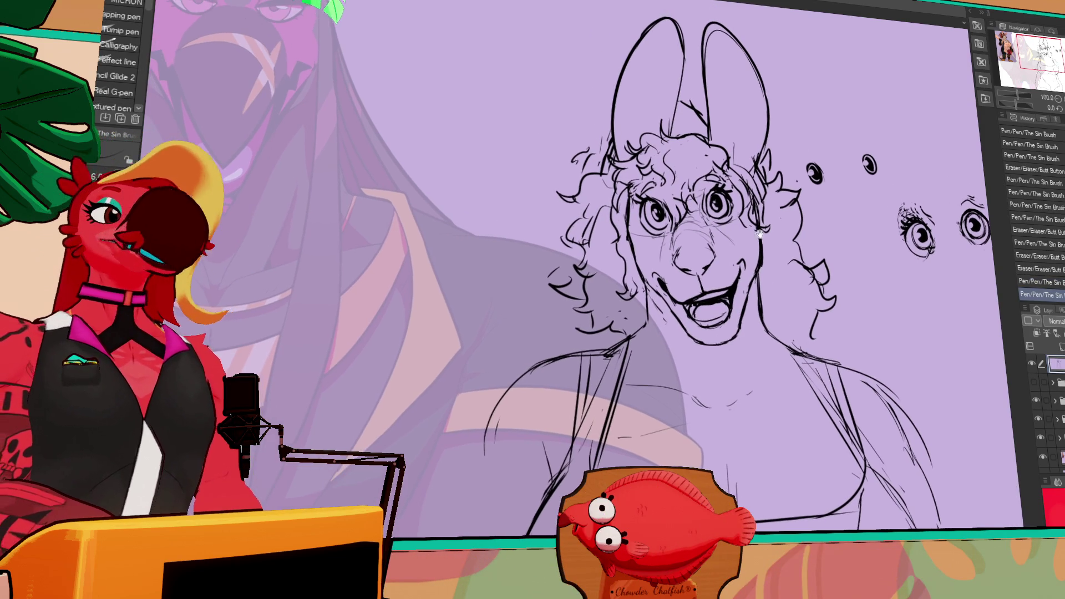
key(ctrl+z)
key(e)
drag(801, 244, 801, 236)
key(p)
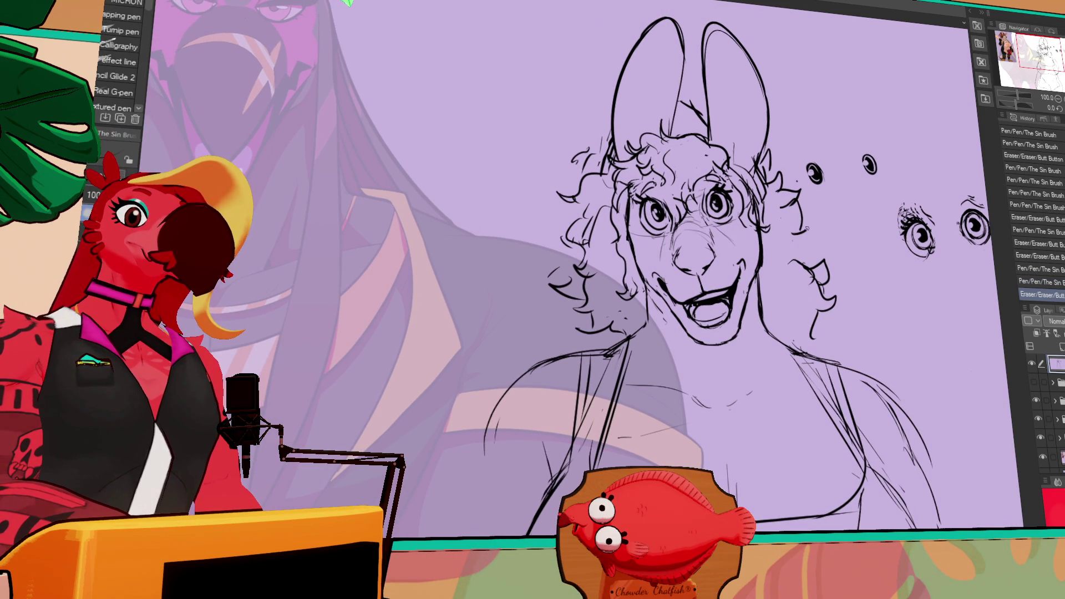
key(e)
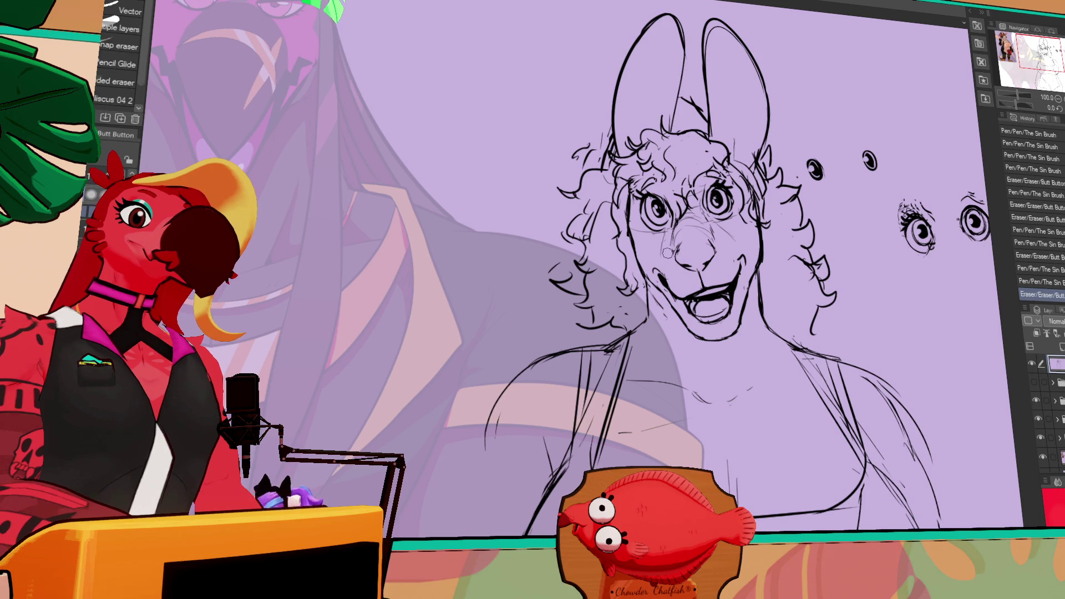
drag(721, 255, 730, 259)
mouse_move(833, 260)
mouse_down()
mouse_move(822, 183)
mouse_move(825, 217)
mouse_up()
Draw a centre line down the torso and hatch shading across the chest.
key(p)
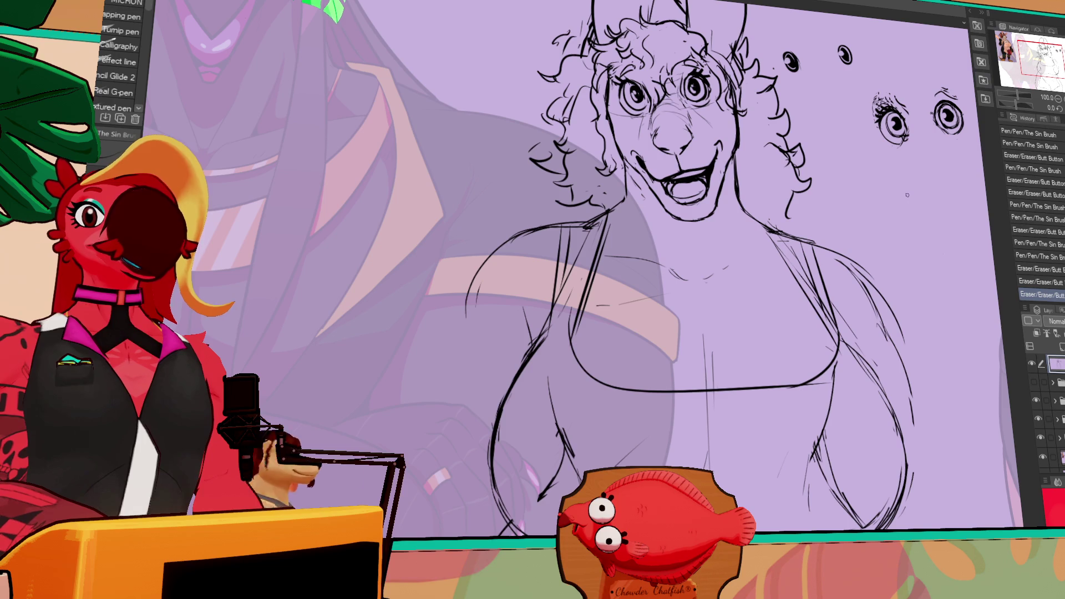
drag(765, 311, 757, 279)
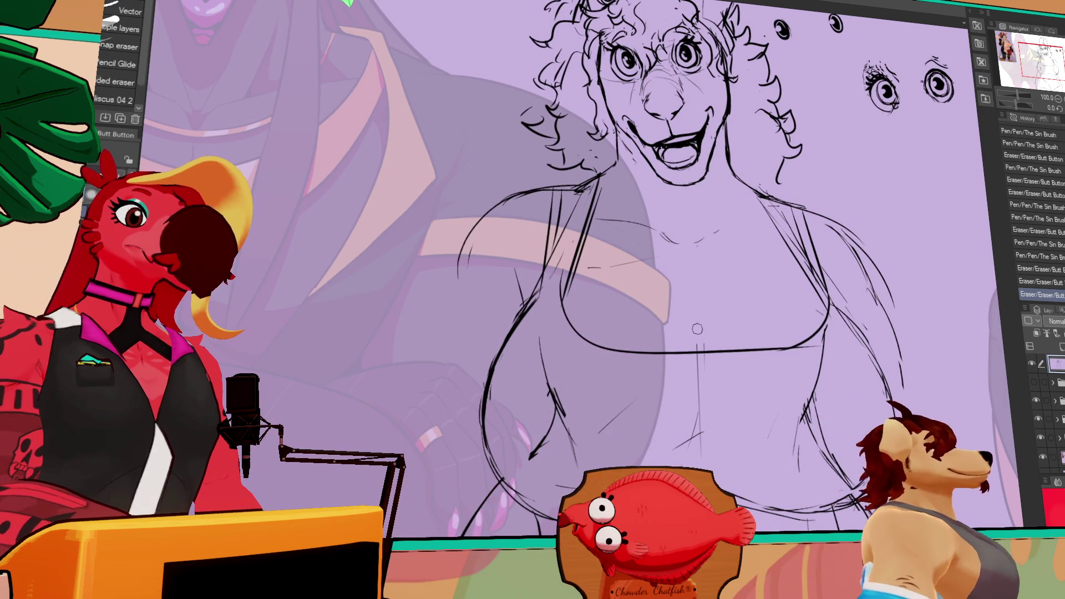
key(ctrl+z)
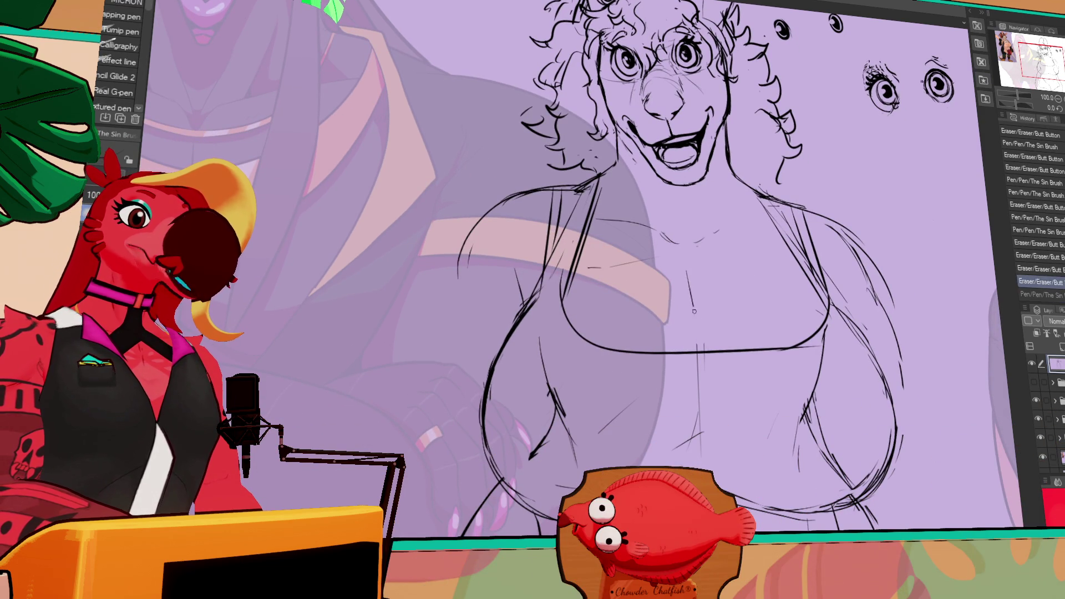
drag(690, 269, 694, 317)
drag(600, 262, 655, 252)
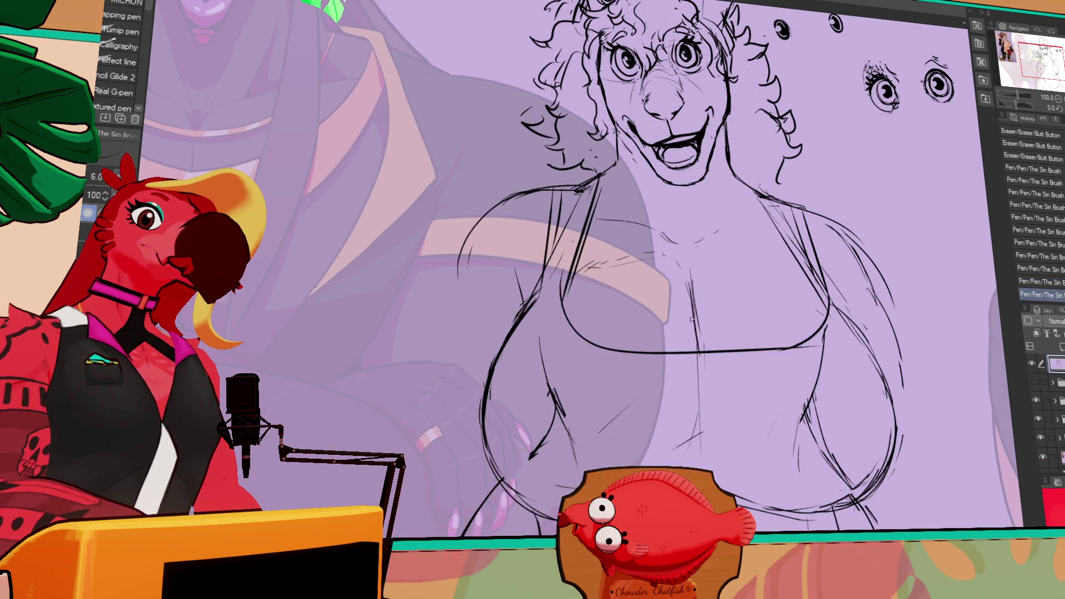
scroll(739, 227, down, 2)
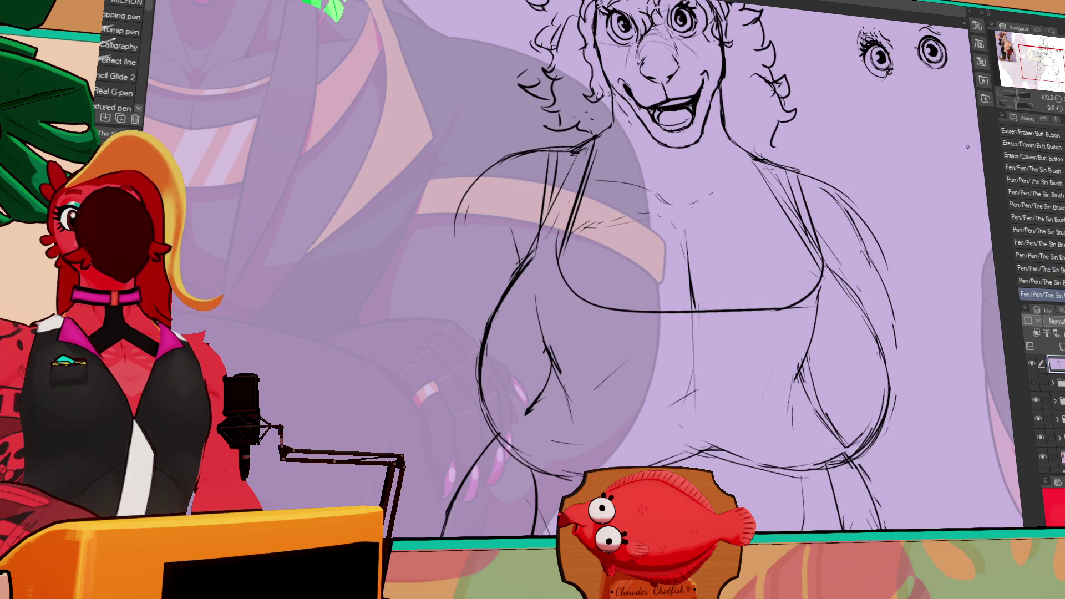
click(1058, 98)
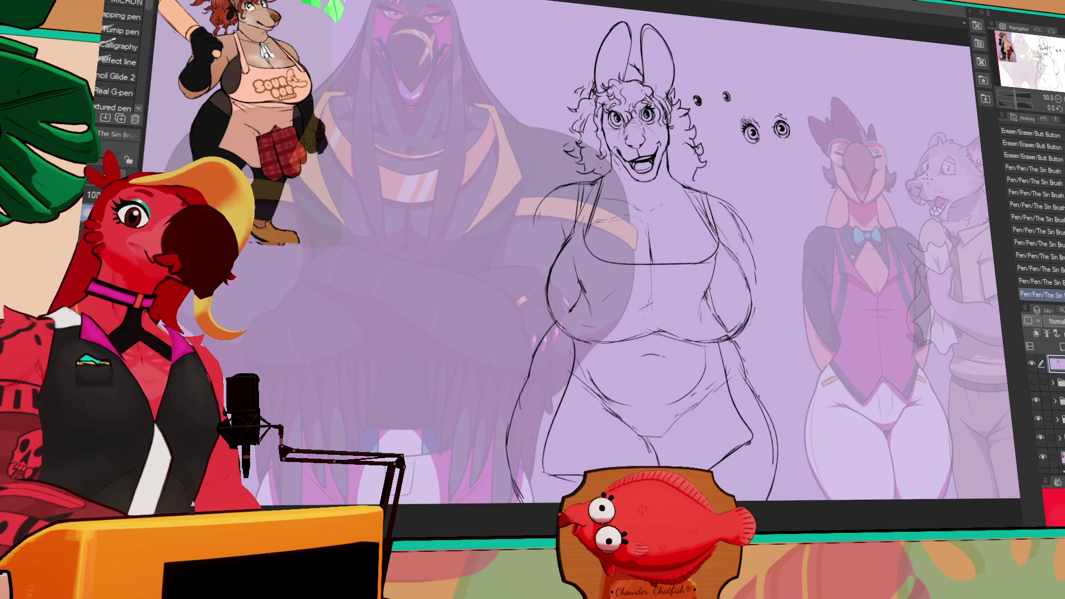
Select the whole sketch layer, shrink it slightly from the top, and move it lower.
drag(869, 282, 884, 348)
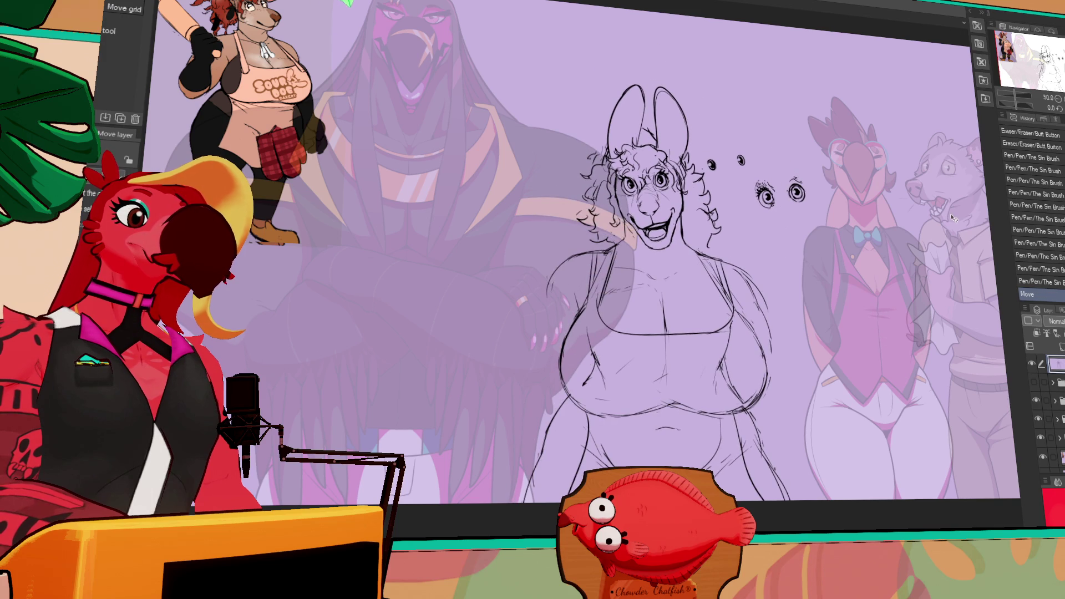
key(ctrl+z)
key(ctrl+a)
key(ctrl+t)
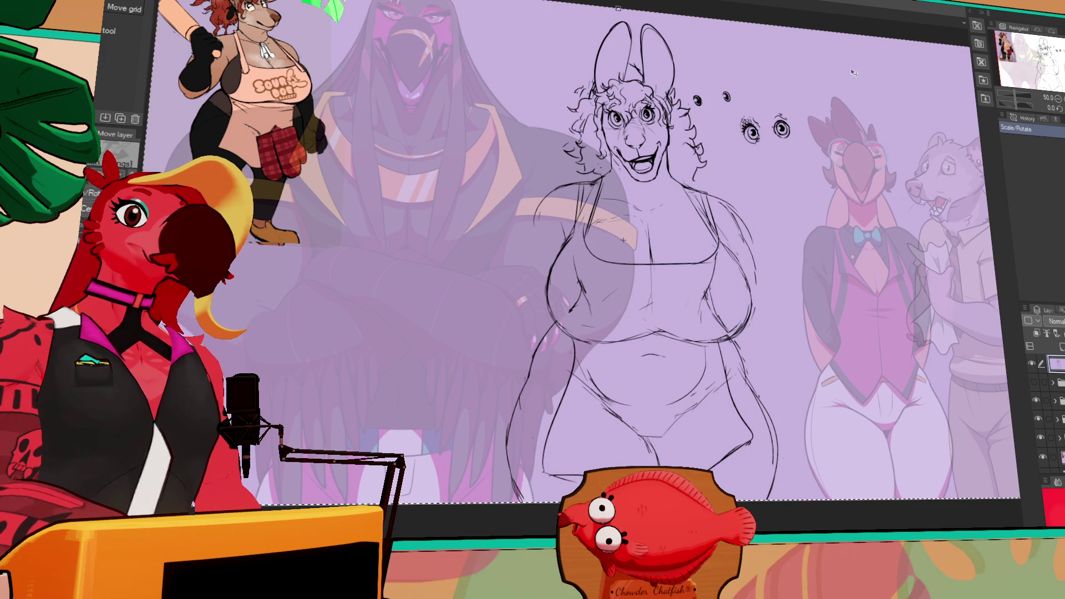
drag(618, 7, 619, 44)
drag(818, 231, 820, 245)
drag(691, 111, 688, 114)
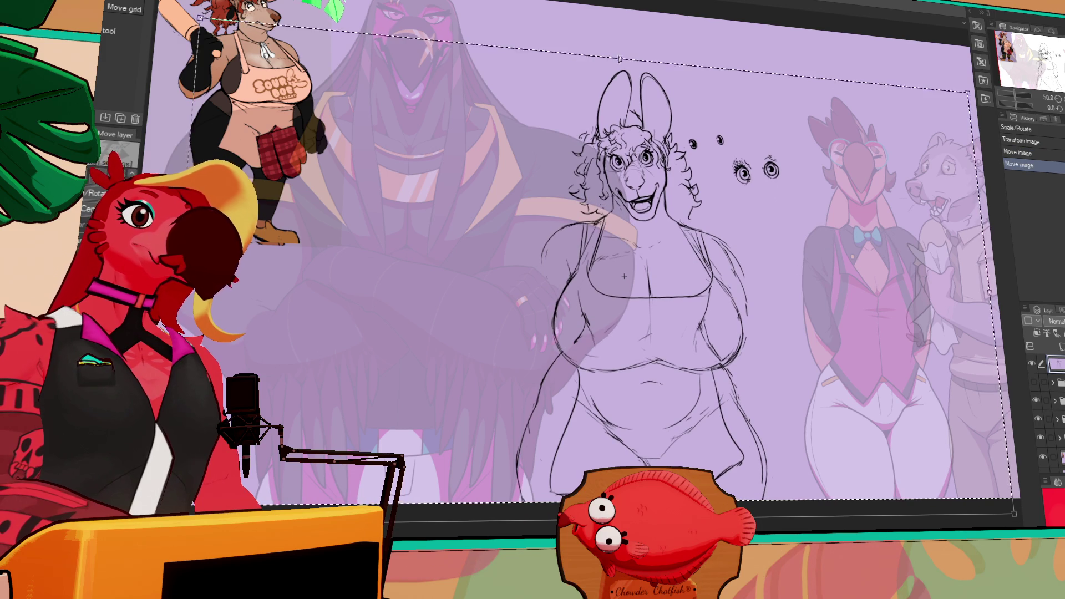
key(Return)
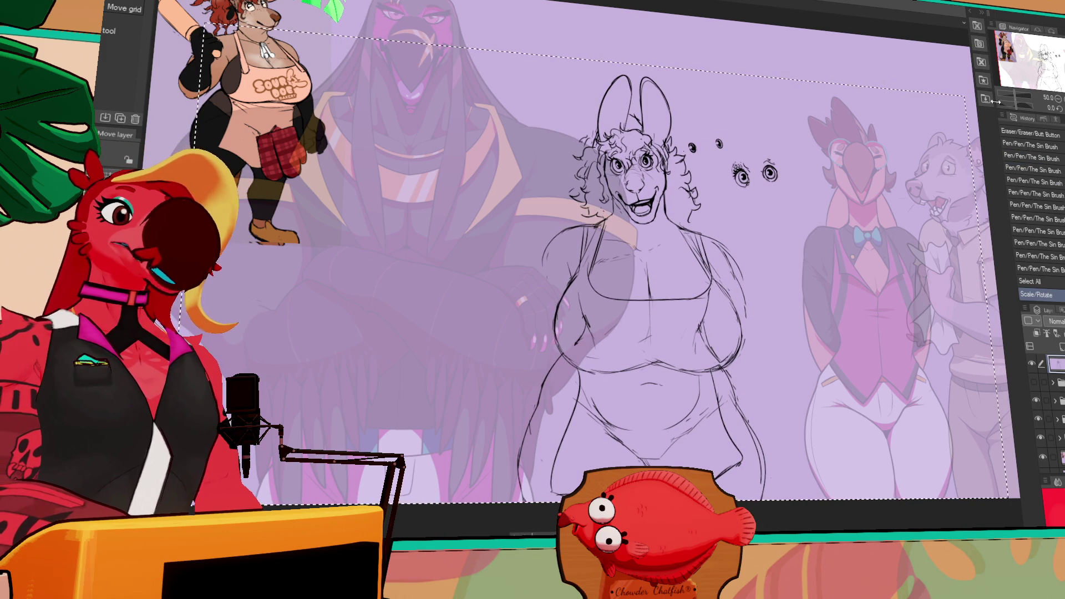
key(ctrl+plus)
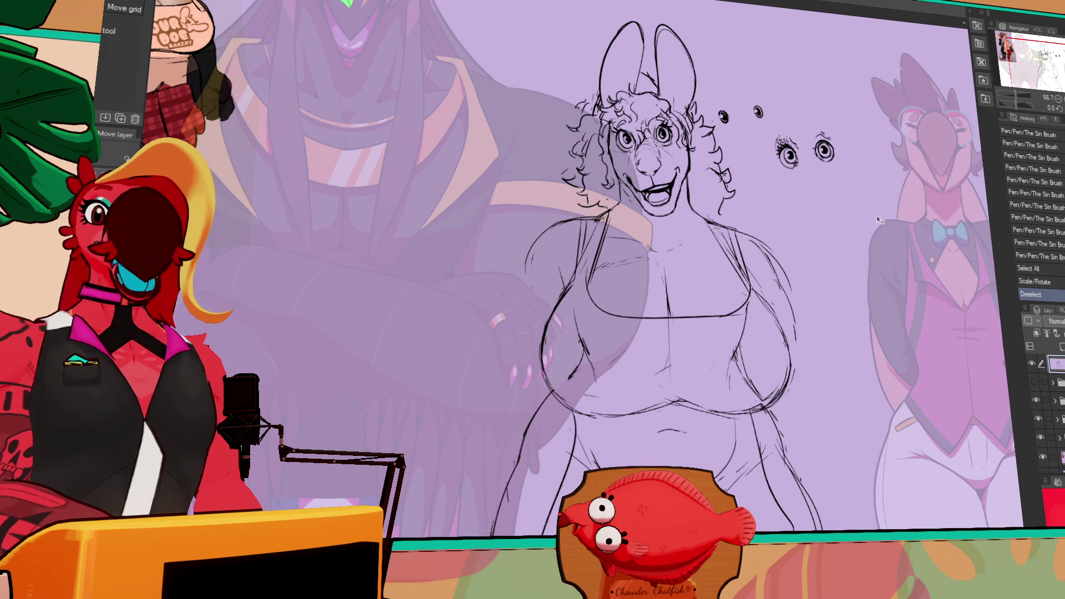
Touch up small bits of line work near the chest with eraser and pen.
mouse_move(811, 297)
mouse_down()
mouse_move(818, 272)
mouse_move(757, 276)
mouse_up()
key(e)
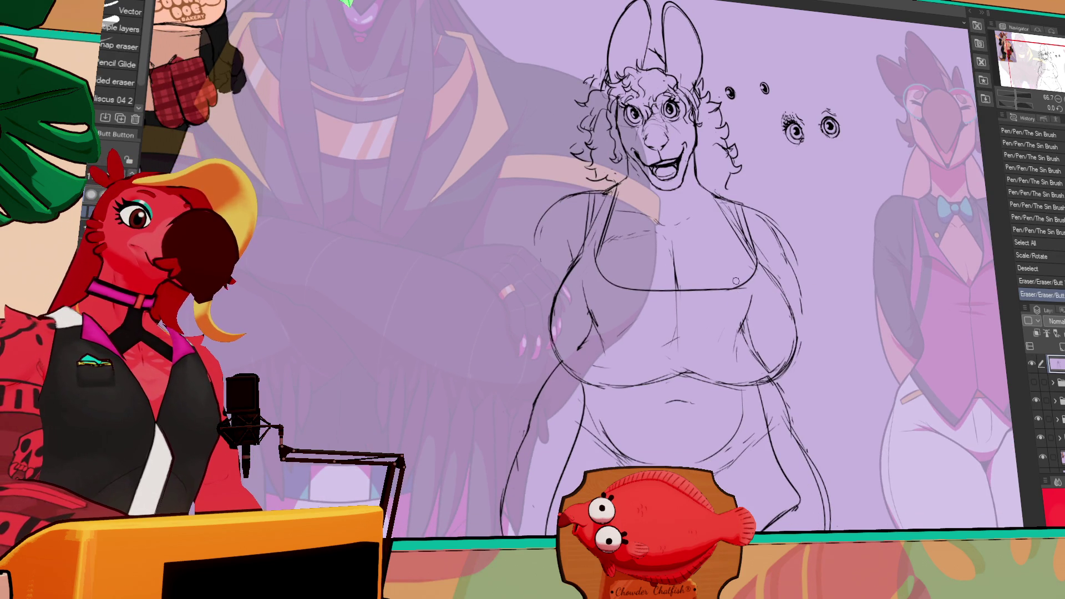
click(730, 291)
key(p)
click(742, 274)
key(e)
drag(739, 283, 761, 270)
key(p)
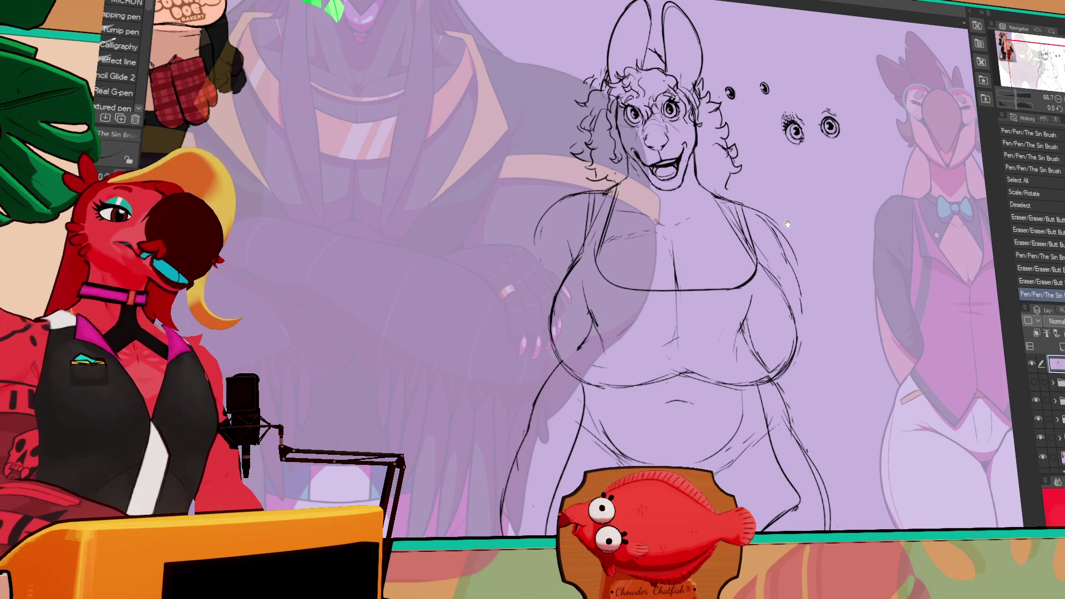
Erase part of the upper chest lines, redoing one erase.
drag(779, 270, 826, 320)
key(e)
drag(700, 224, 708, 237)
key(ctrl+z)
drag(697, 221, 707, 238)
key(p)
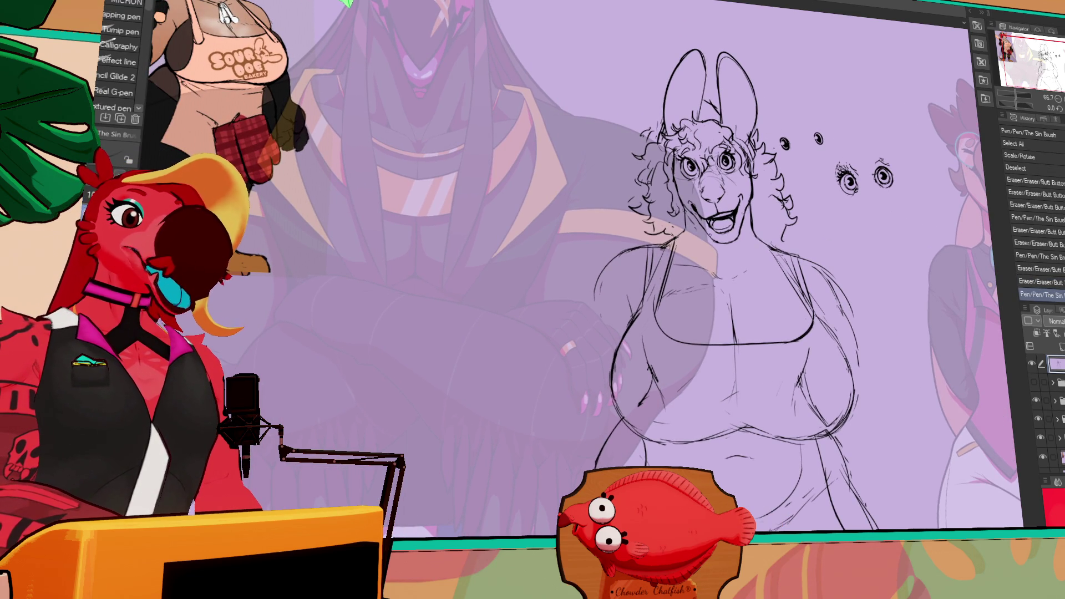
Sketch the dangling pendant necklace with small oval charms on the chest.
mouse_move(721, 277)
mouse_down()
mouse_move(715, 304)
mouse_move(716, 282)
mouse_up()
drag(699, 224, 708, 237)
drag(717, 295, 719, 299)
drag(714, 311, 711, 284)
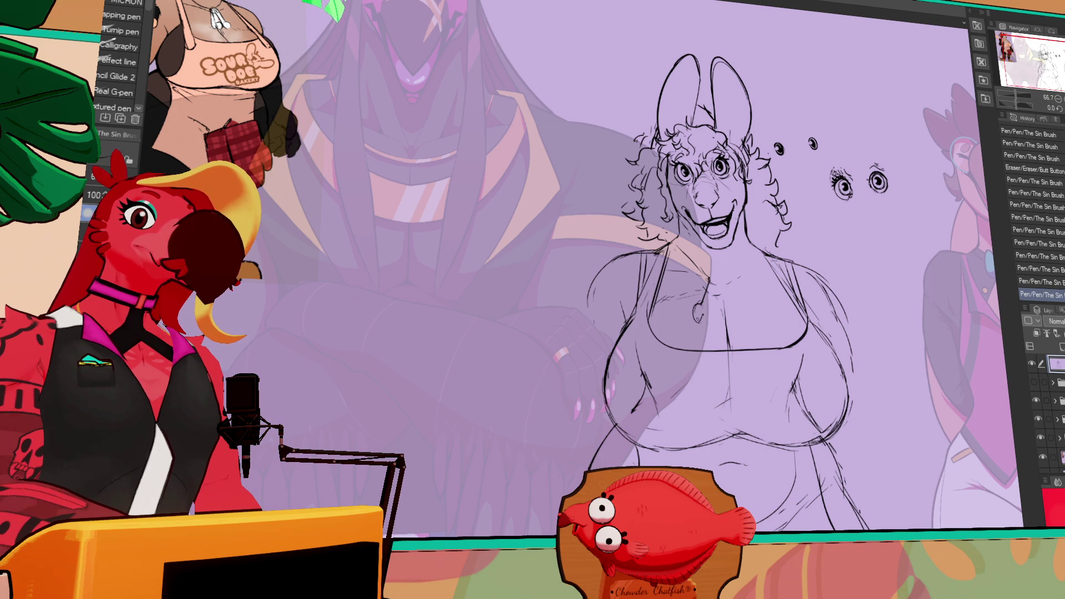
drag(711, 316, 709, 333)
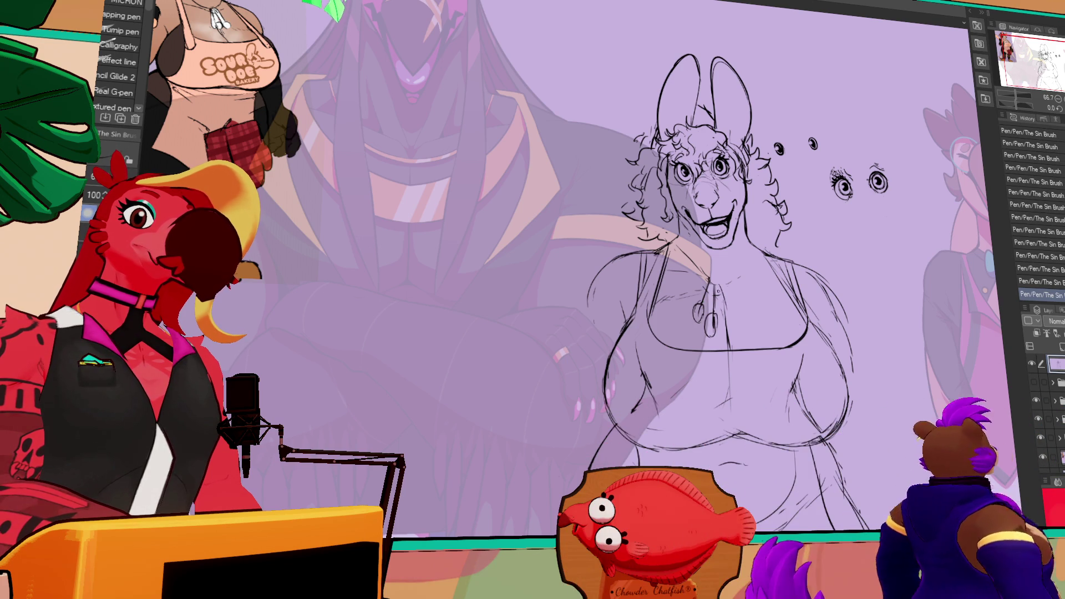
drag(792, 261, 781, 259)
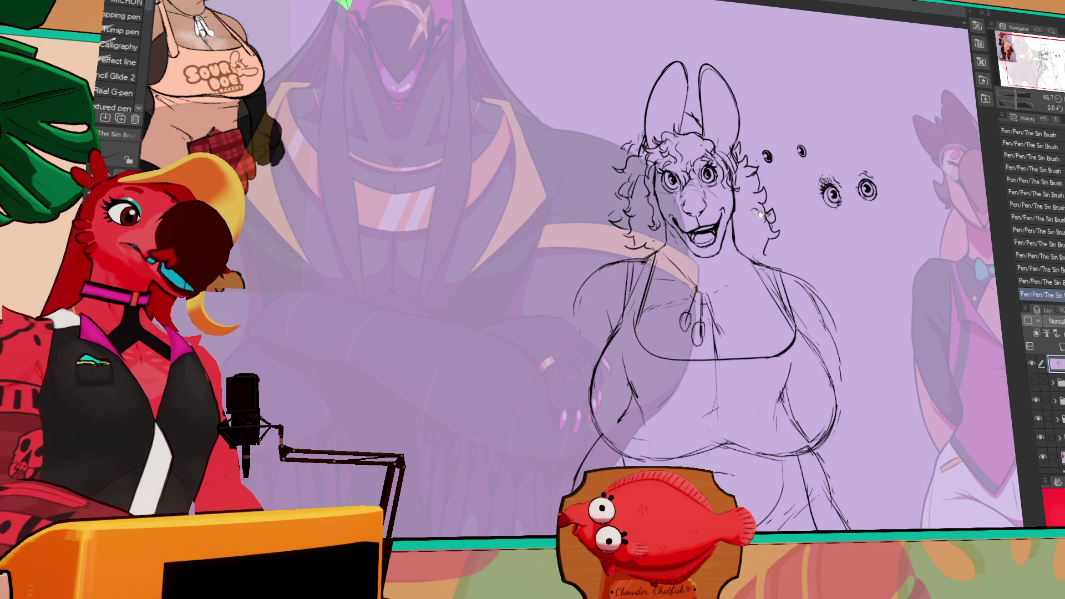
Erase a stray stroke and pan the view up toward the head.
key(e)
drag(737, 222, 732, 225)
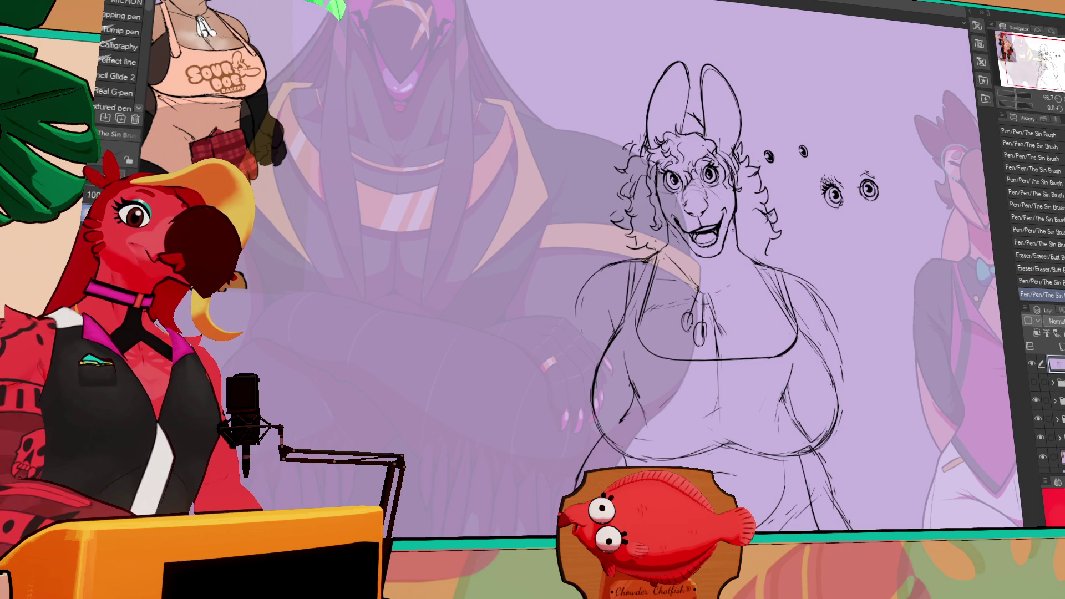
scroll(769, 197, down, 1)
drag(868, 201, 867, 197)
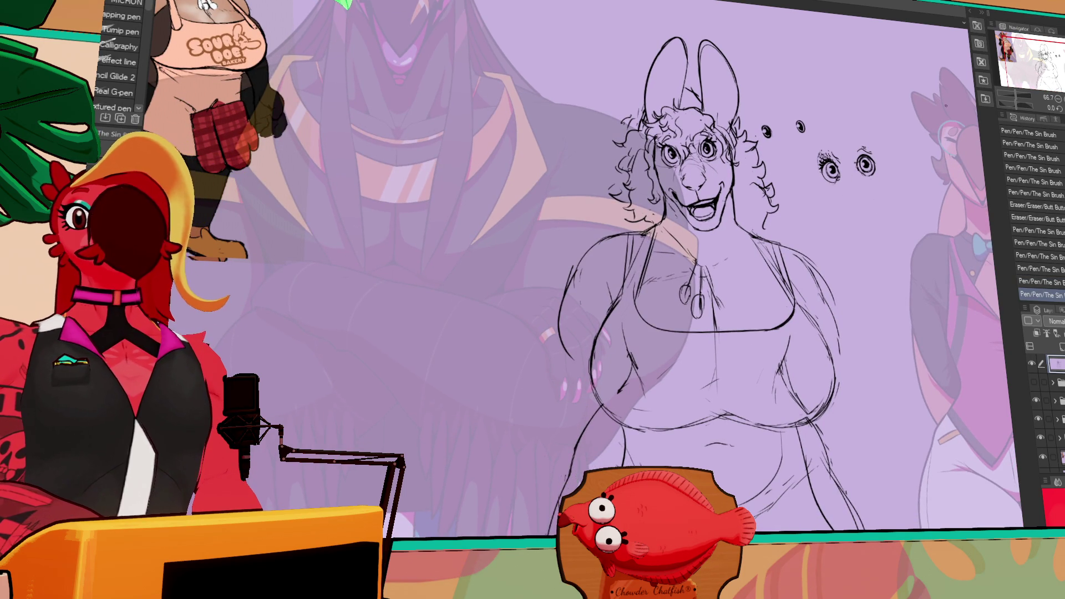
drag(906, 239, 901, 219)
key(e)
scroll(821, 188, down, 1)
scroll(866, 183, up, 2)
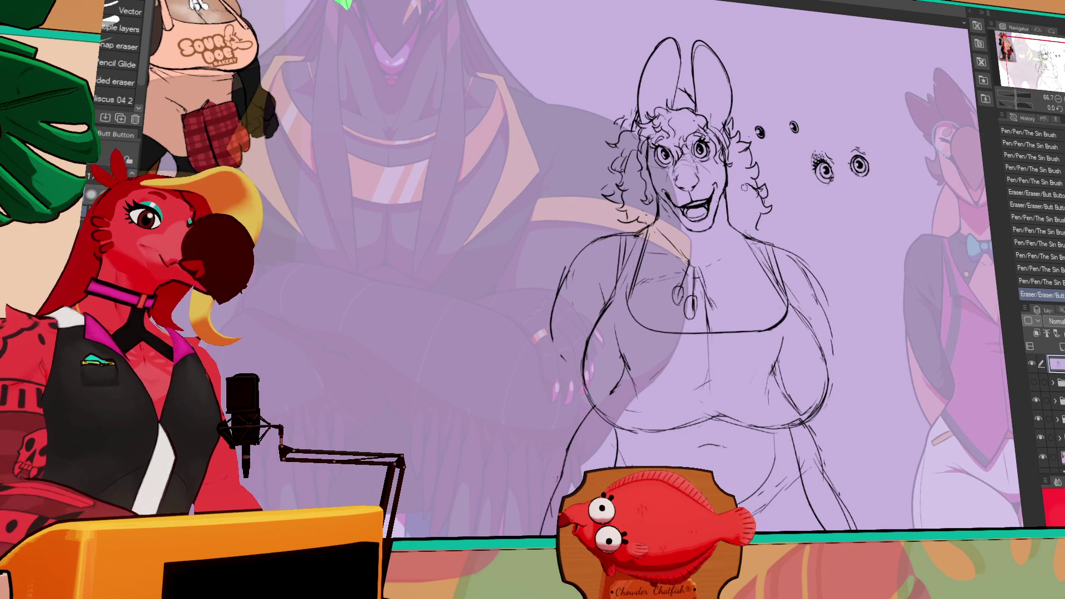
Lasso the extra eye doodles beside the head, delete them, deselect, and return to the pen.
key(m)
drag(793, 89, 788, 93)
key(Delete)
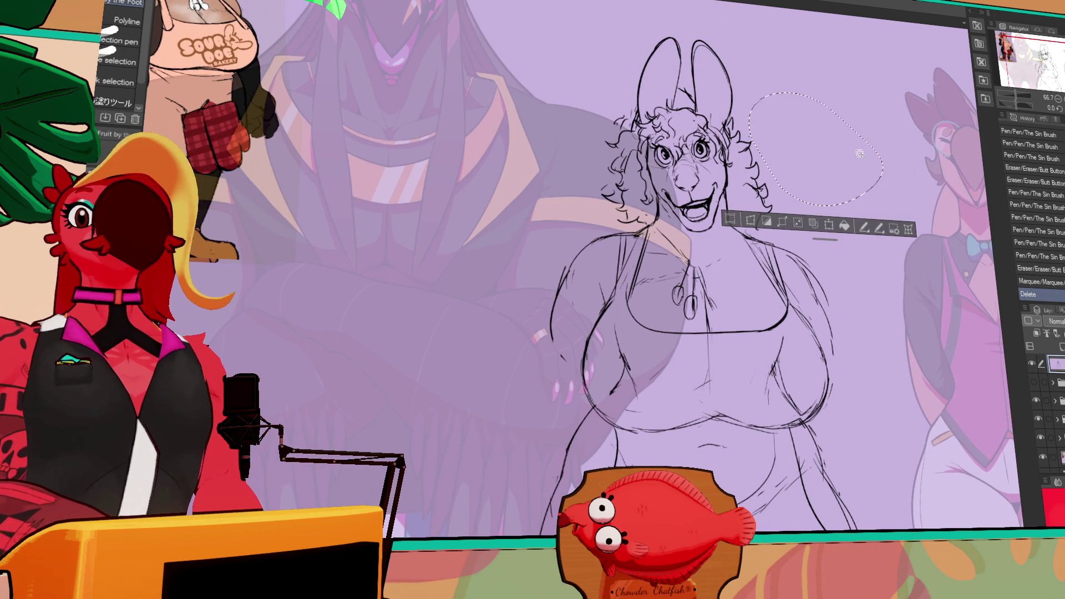
key(ctrl+d)
drag(871, 185, 867, 201)
key(p)
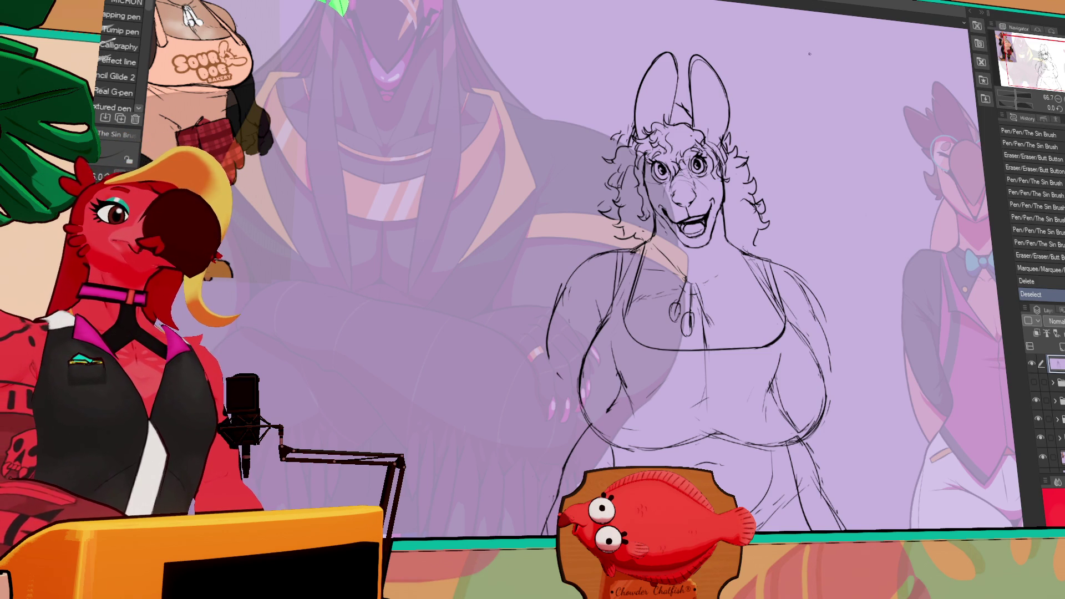
Erase the lines at the figure's lower left and undo a stray pen stroke.
scroll(770, 360, down, 1)
key(e)
drag(769, 360, 638, 402)
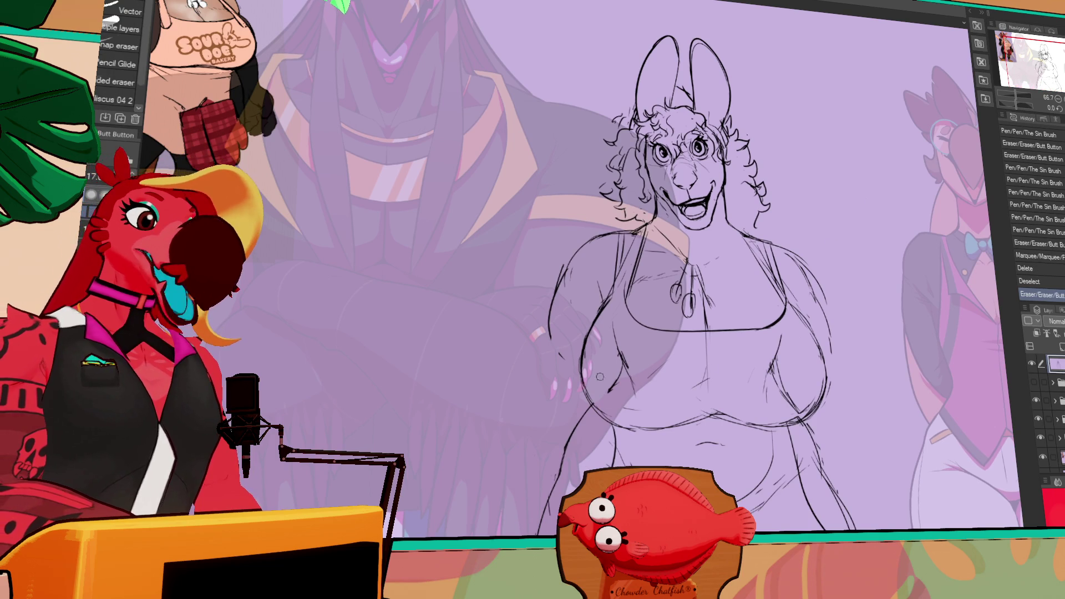
key(p)
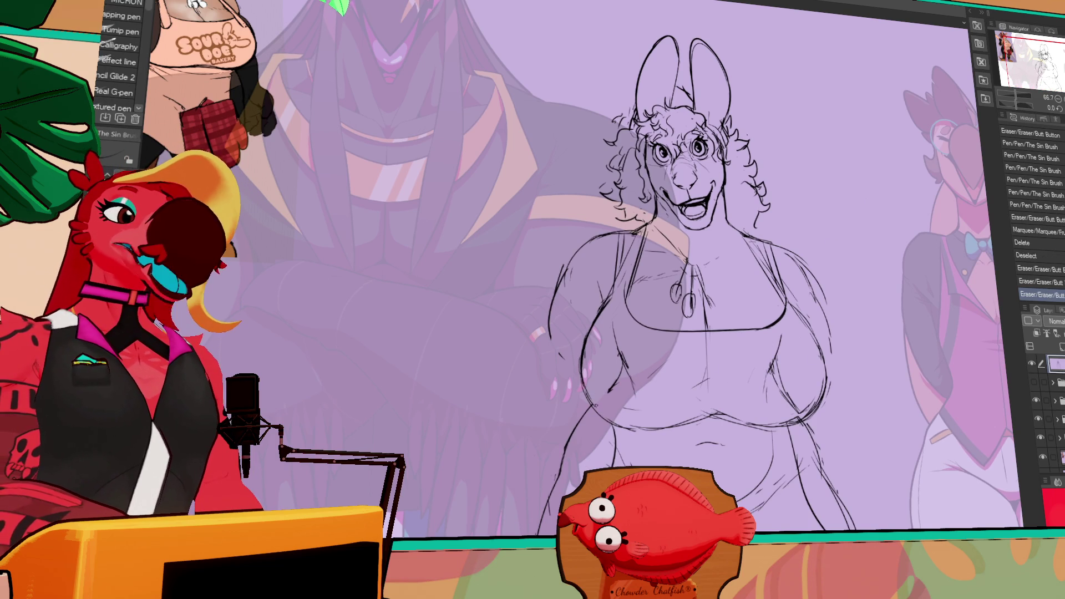
click(688, 463)
key(ctrl+z)
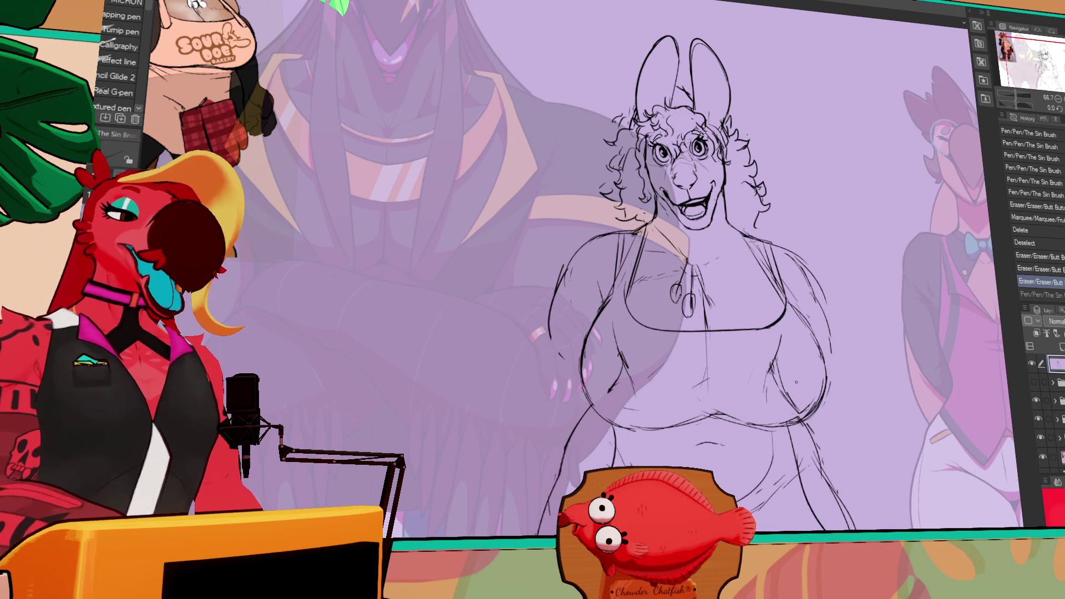
Touch up the navel by erasing stray belly lines and redrawing a small navel line.
key(e)
drag(710, 389, 697, 409)
key(p)
key(e)
key(p)
key(e)
key(p)
key(e)
key(p)
key(e)
key(p)
drag(699, 406, 696, 409)
key(p)
key(e)
key(p)
key(p)
drag(822, 355, 826, 358)
key(e)
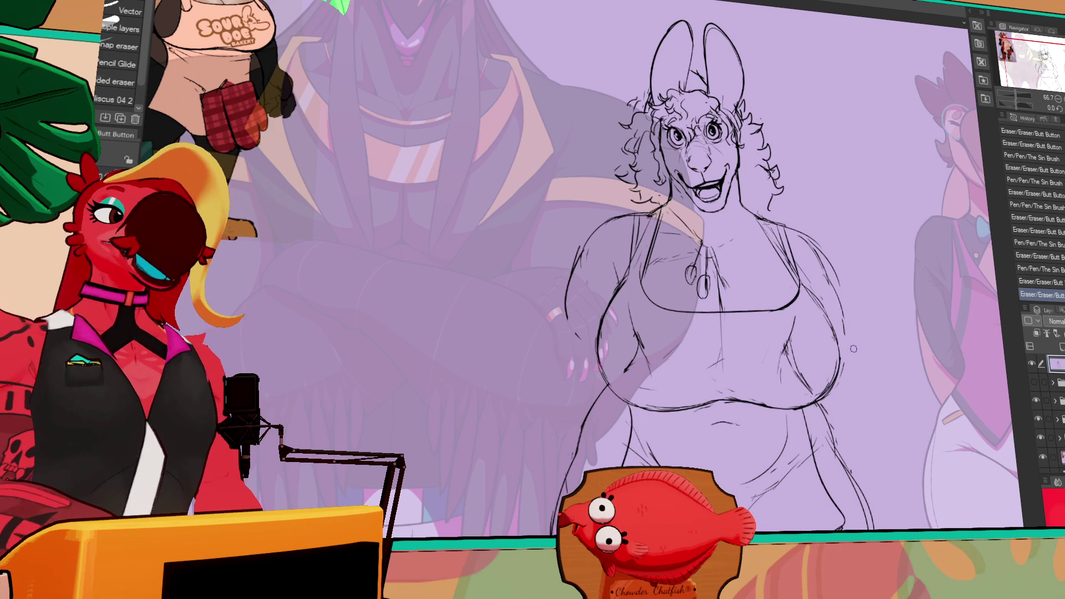
Erase a small mark on the lower body near the right leg.
key(p)
scroll(721, 278, down, 2)
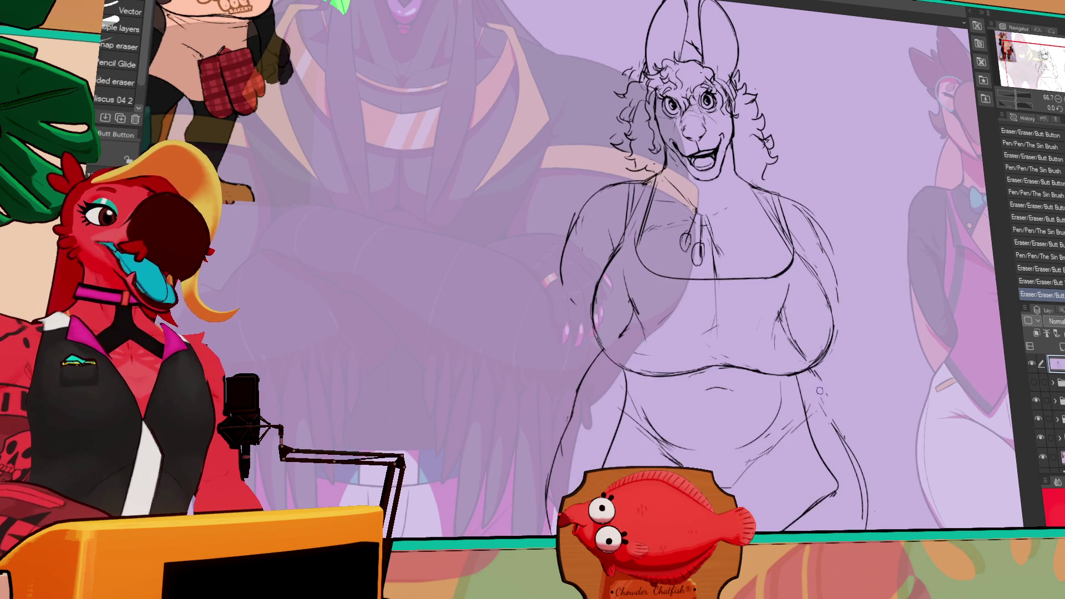
key(e)
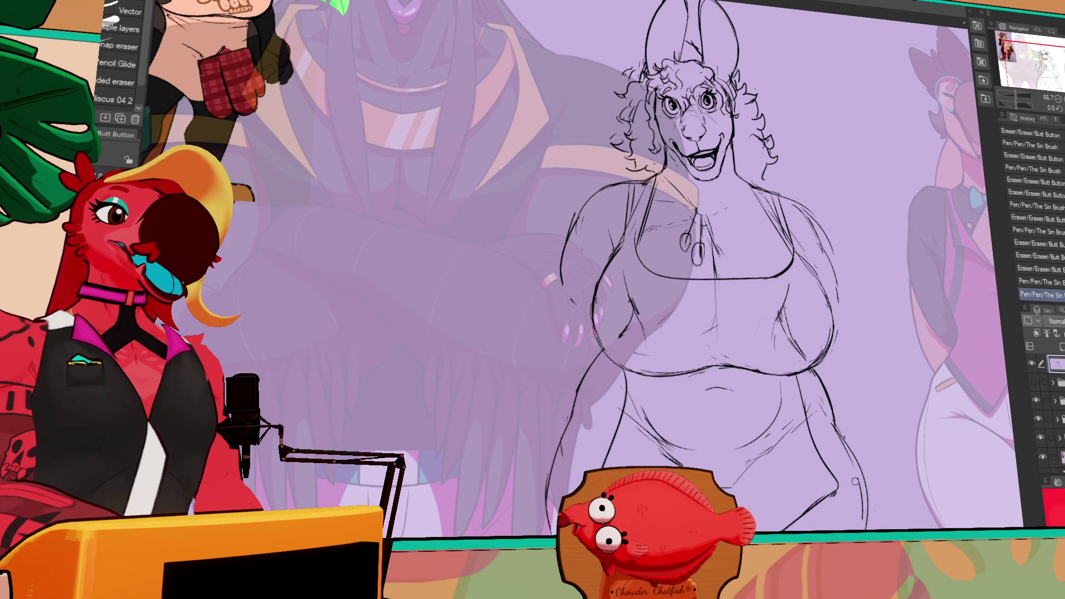
click(864, 445)
drag(864, 446, 812, 445)
key(p)
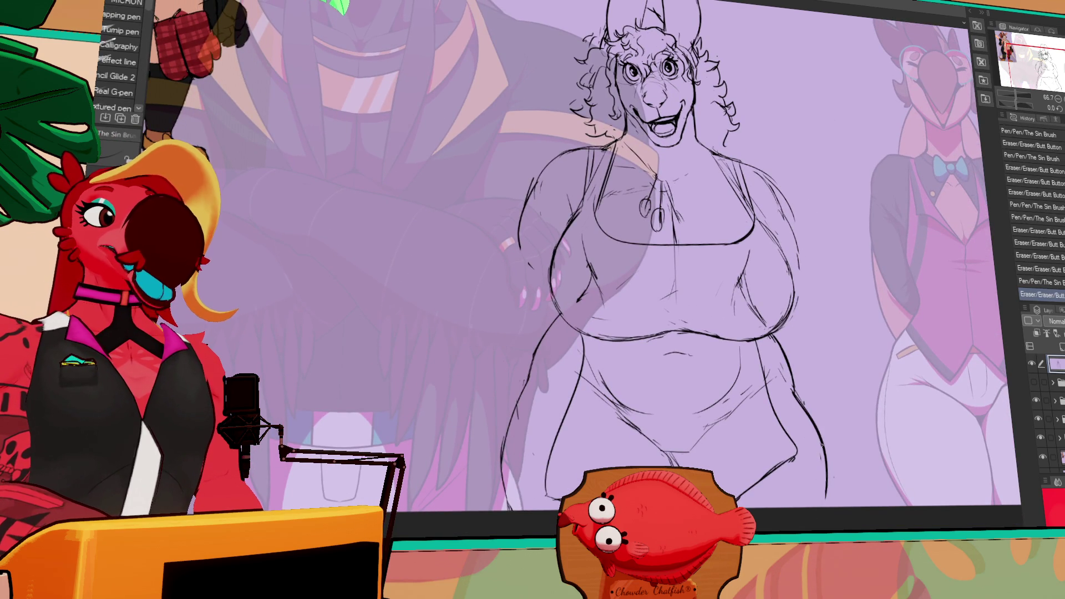
key(p)
mouse_move(832, 410)
mouse_down()
mouse_move(842, 428)
mouse_move(797, 410)
mouse_up()
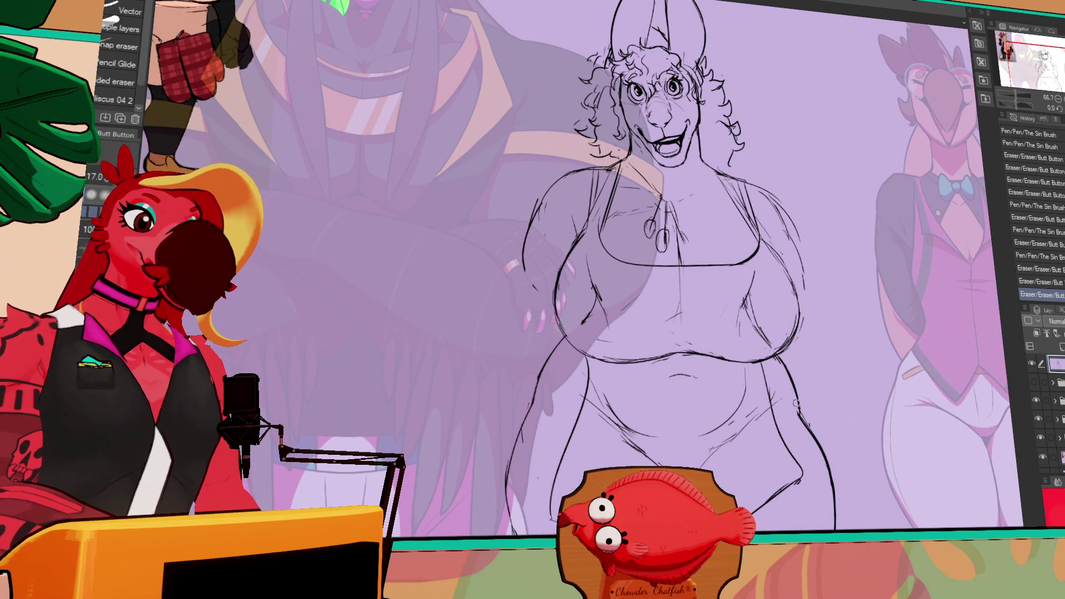
Redraw the left shoulder line and erase the stray shoulder strokes around it.
drag(560, 167, 610, 145)
drag(802, 304, 819, 314)
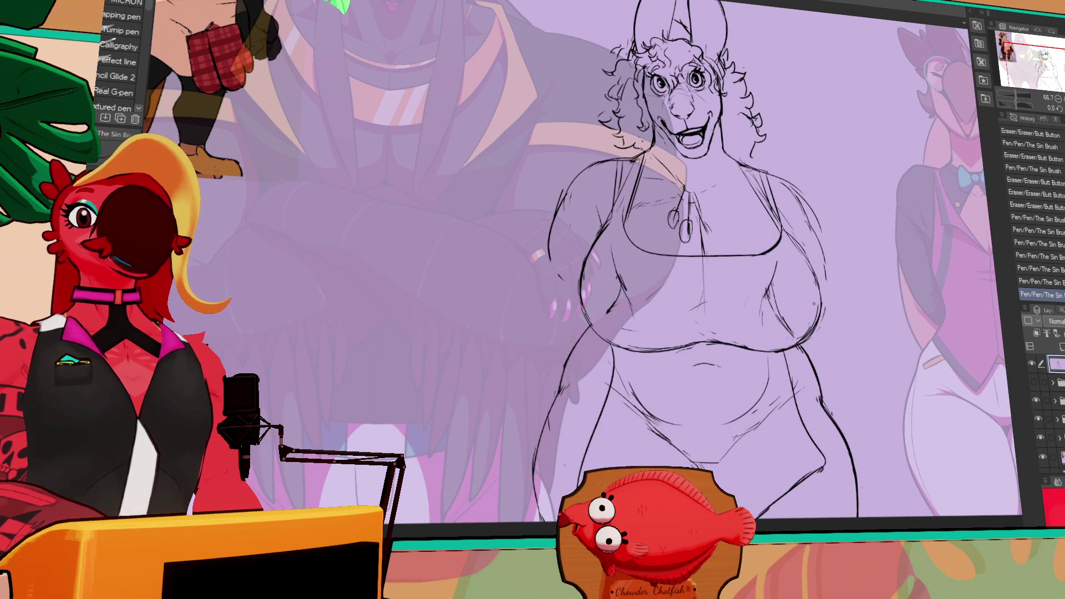
key(e)
drag(787, 317, 793, 330)
drag(786, 326, 792, 329)
key(p)
drag(780, 254, 783, 259)
key(e)
drag(787, 324, 790, 329)
key(p)
drag(588, 313, 683, 321)
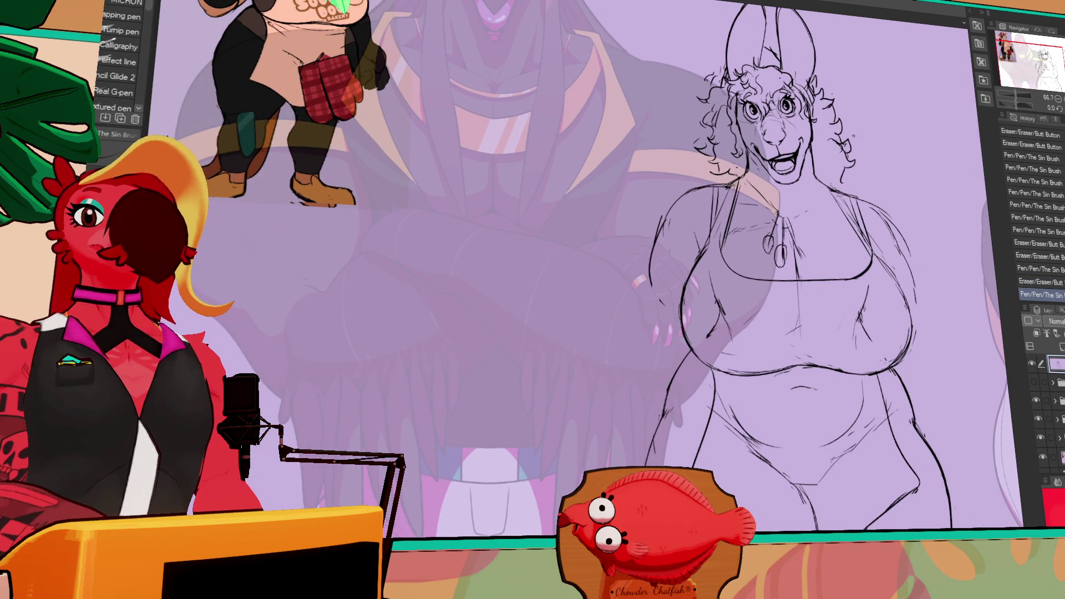
Add a couple of short strokes to the sketch, undoing the last one.
drag(872, 176, 864, 220)
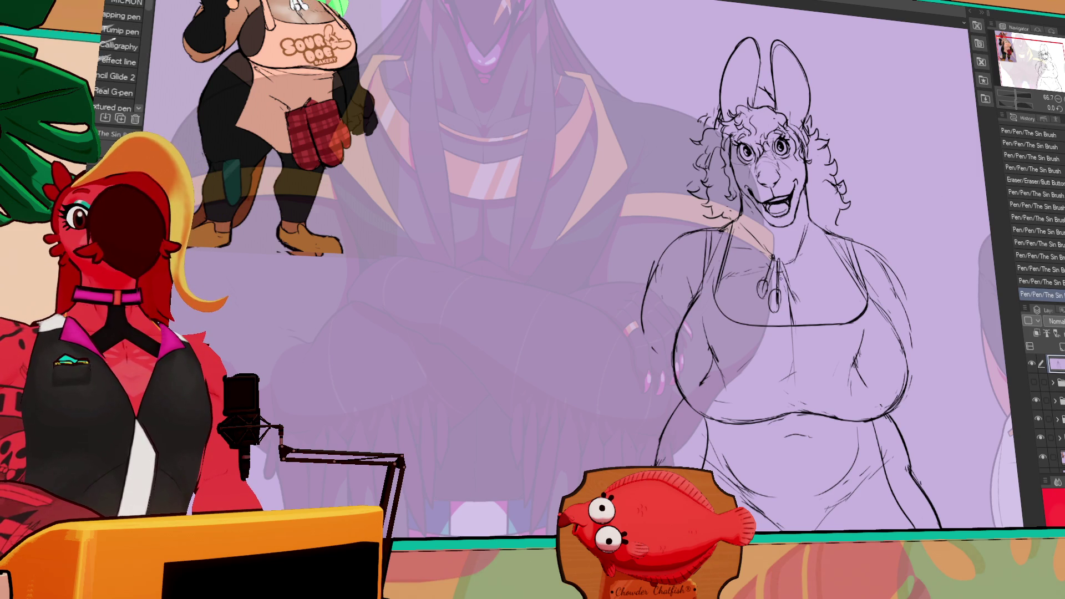
drag(777, 278, 762, 291)
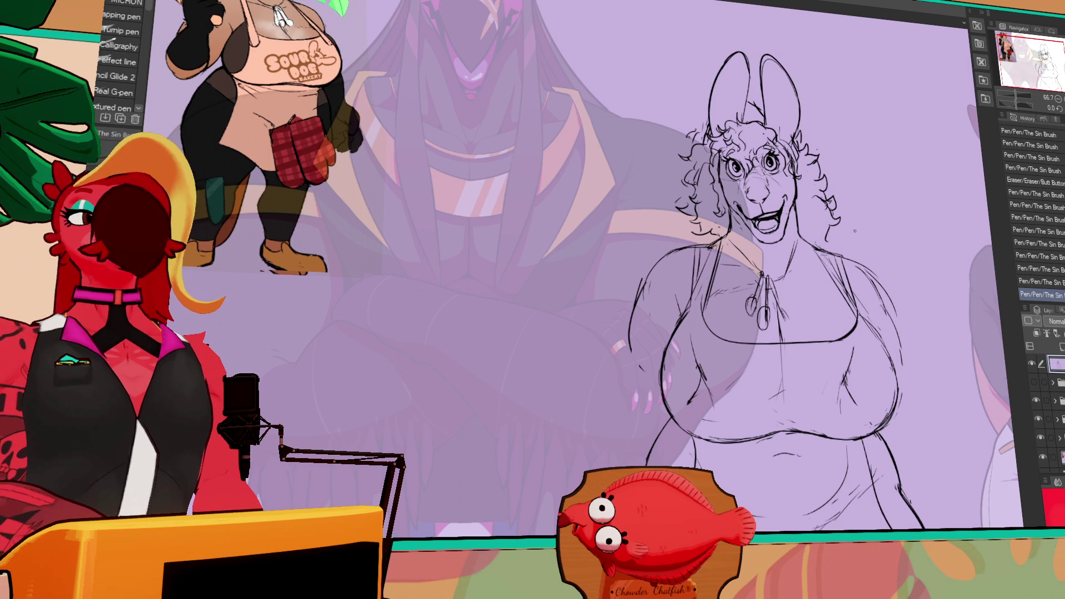
drag(766, 183, 771, 188)
drag(771, 189, 782, 200)
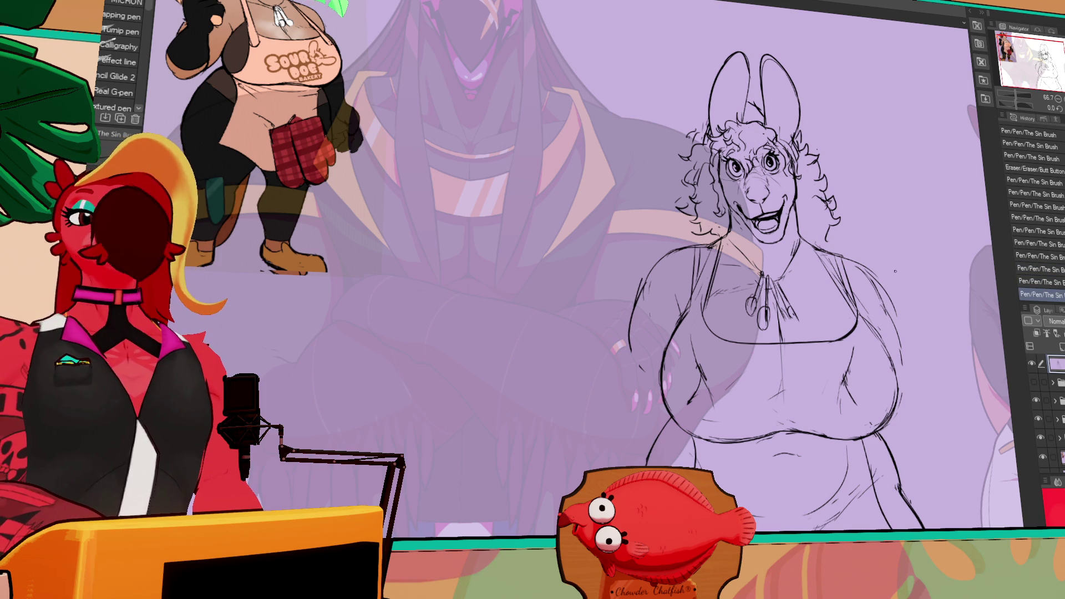
key(e)
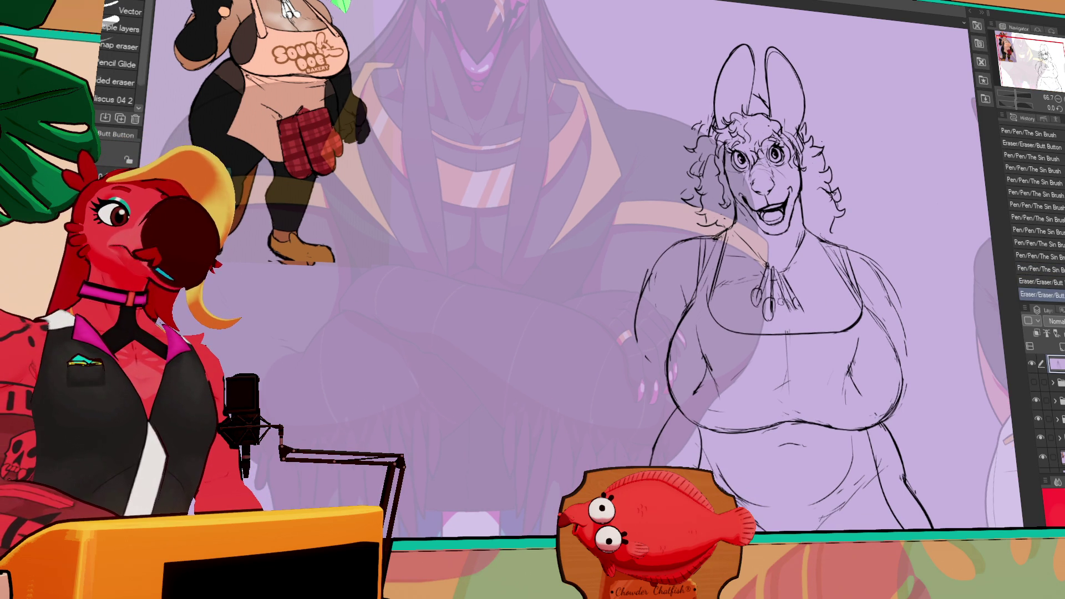
key(p)
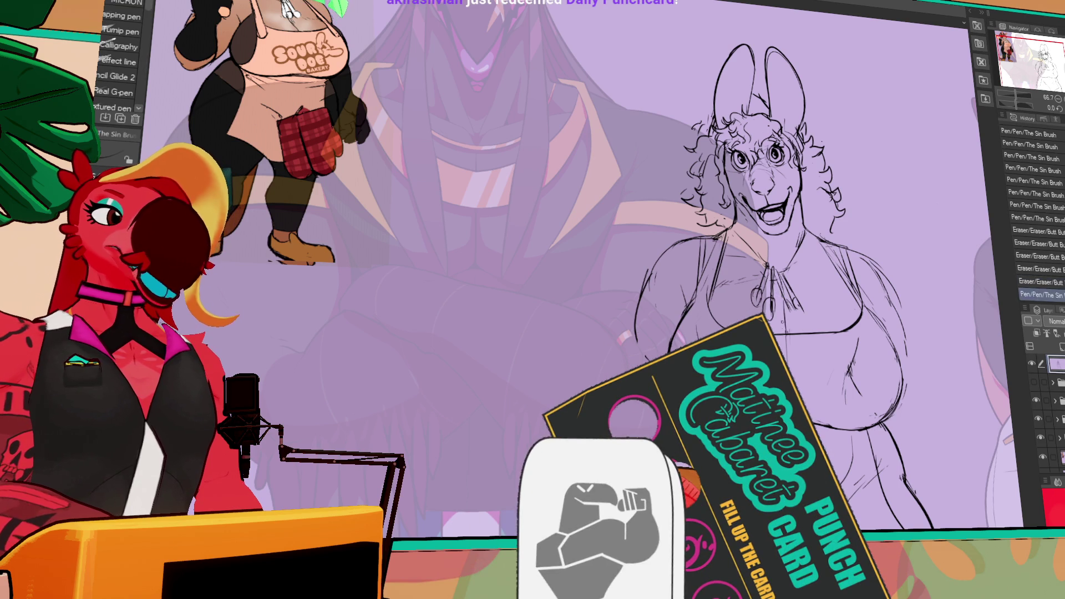
key(ctrl+z)
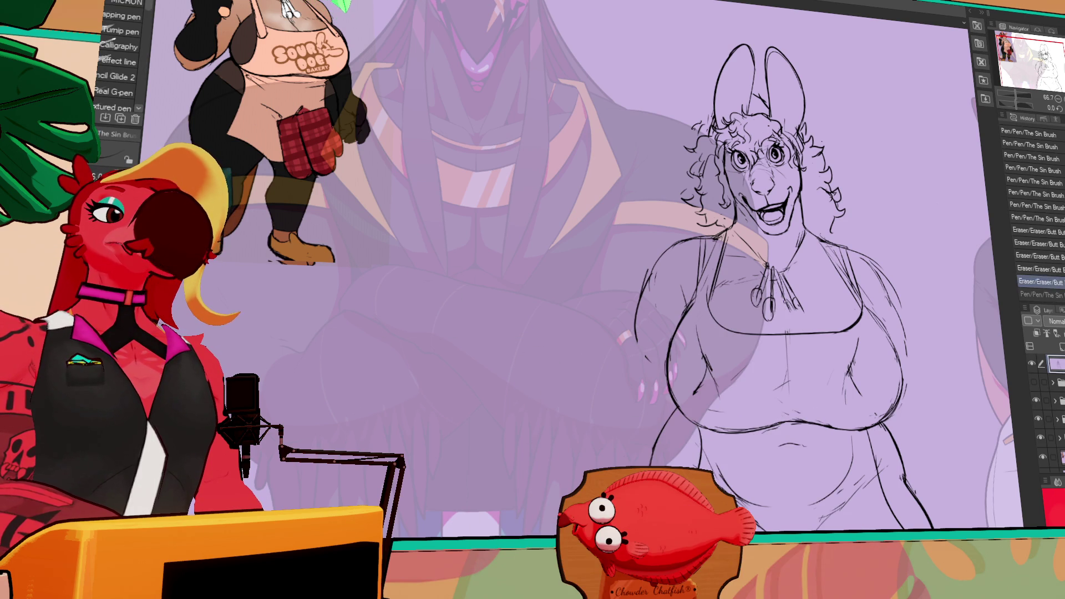
key(e)
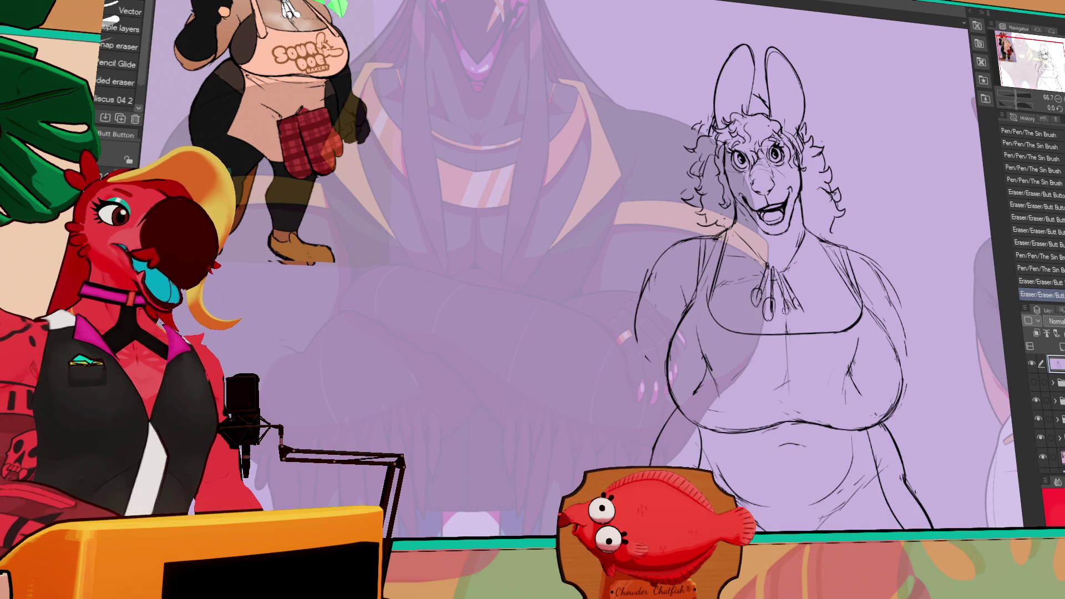
key(p)
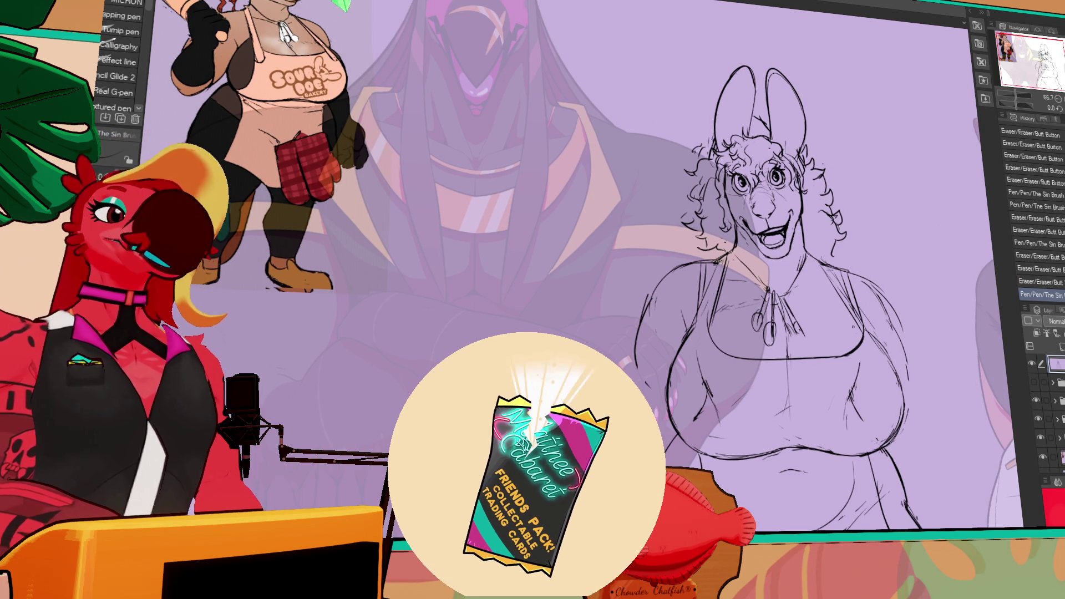
Erase a leftover line on the lower body.
scroll(721, 278, down, 5)
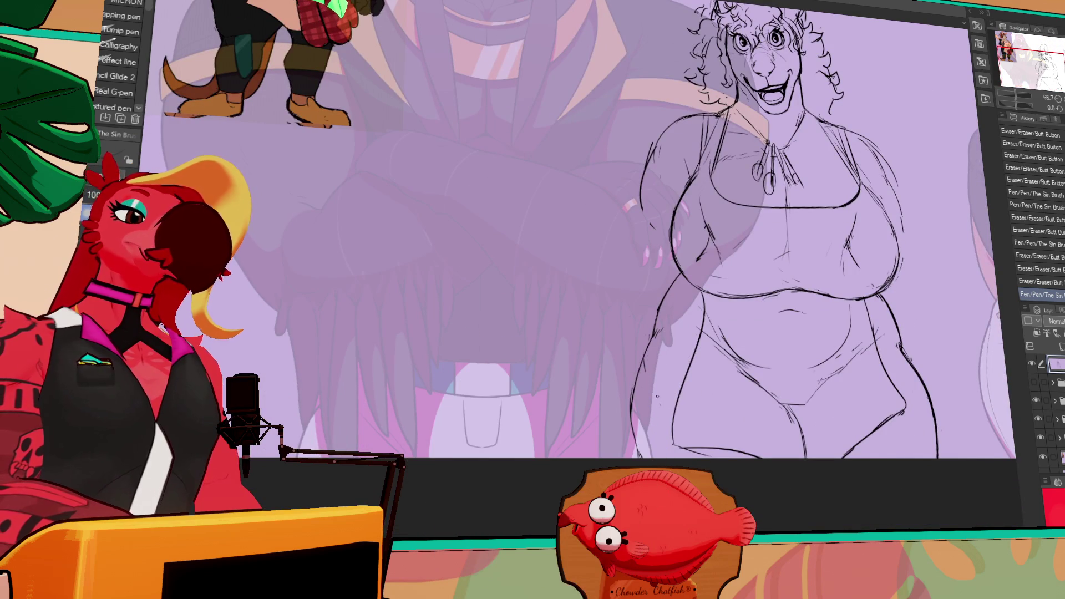
key(e)
drag(654, 355, 646, 366)
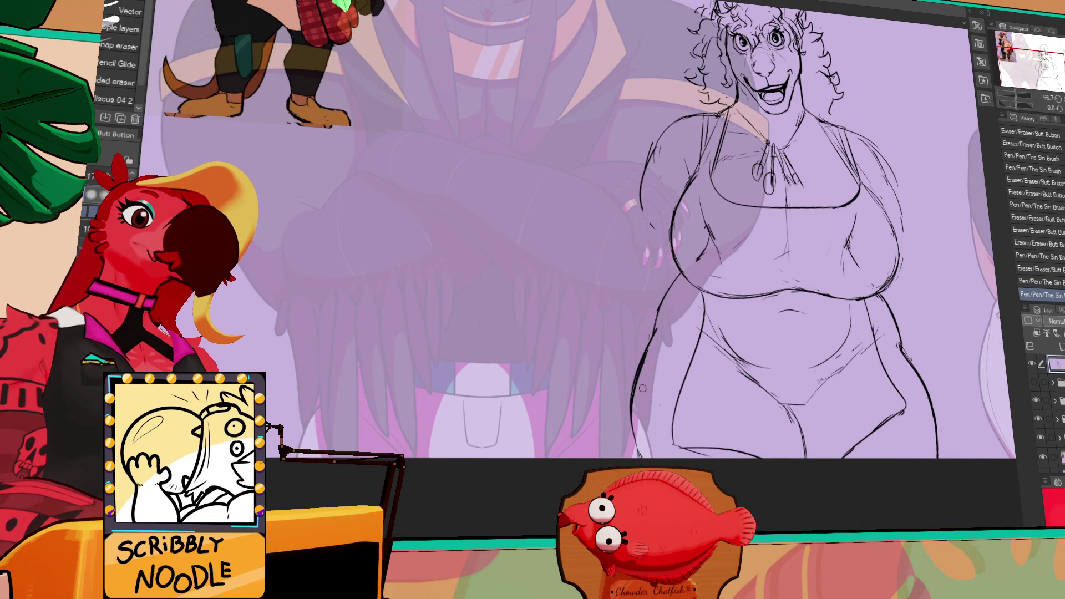
key(p)
mouse_move(871, 220)
mouse_down()
mouse_move(824, 220)
mouse_move(826, 293)
mouse_move(802, 300)
mouse_up()
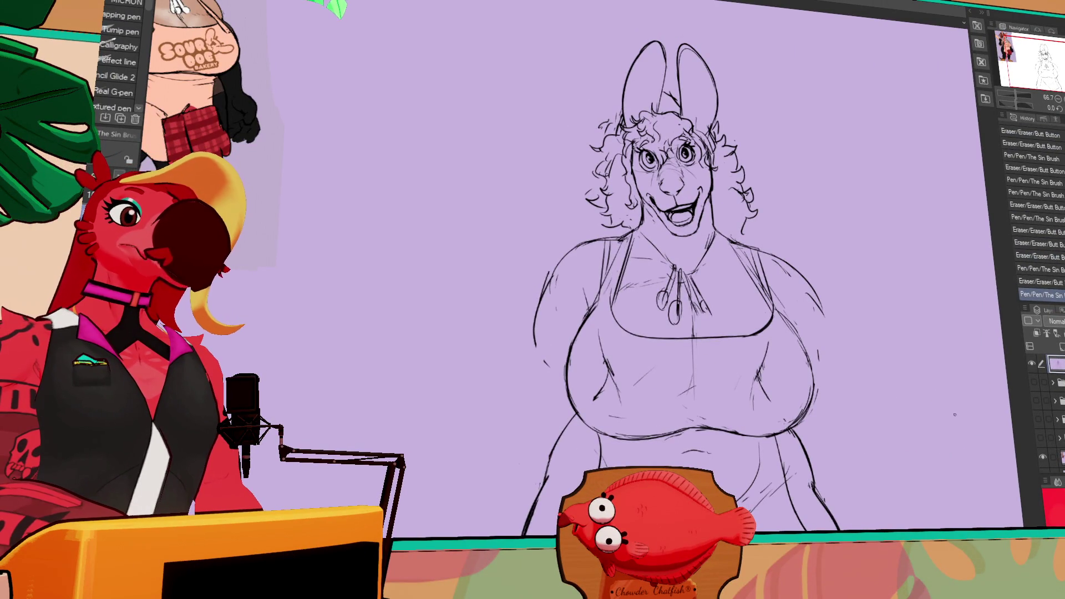
Redraw the left arm line and the right arm bending toward the hip, adding horizontal guides.
drag(870, 364, 882, 361)
key(ctrl+z)
drag(588, 272, 547, 449)
drag(808, 283, 826, 457)
drag(849, 333, 851, 280)
drag(907, 416, 463, 357)
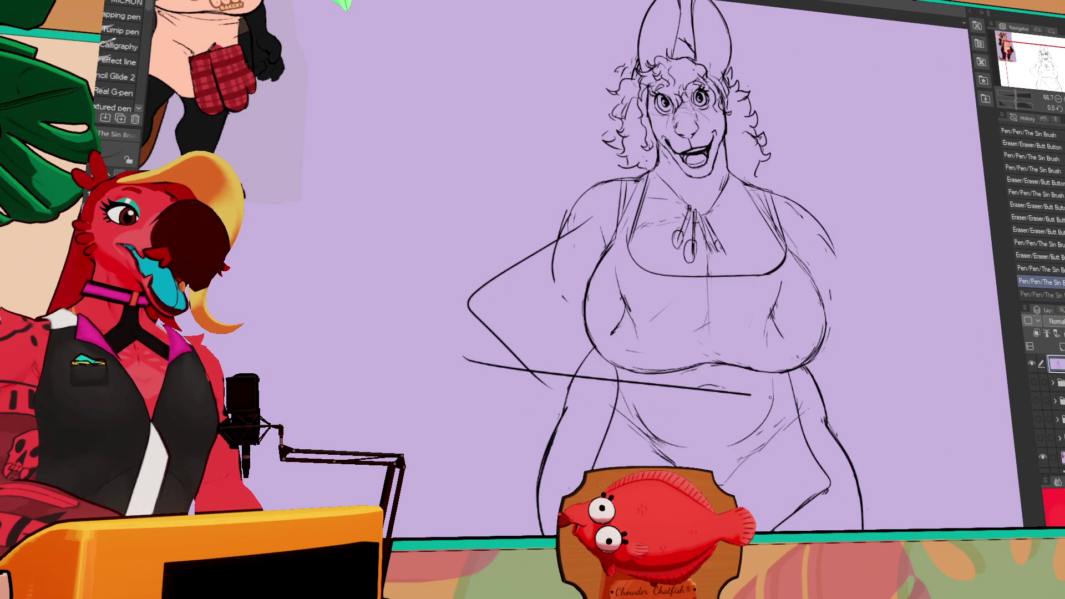
drag(503, 196, 884, 208)
key(ctrl+z)
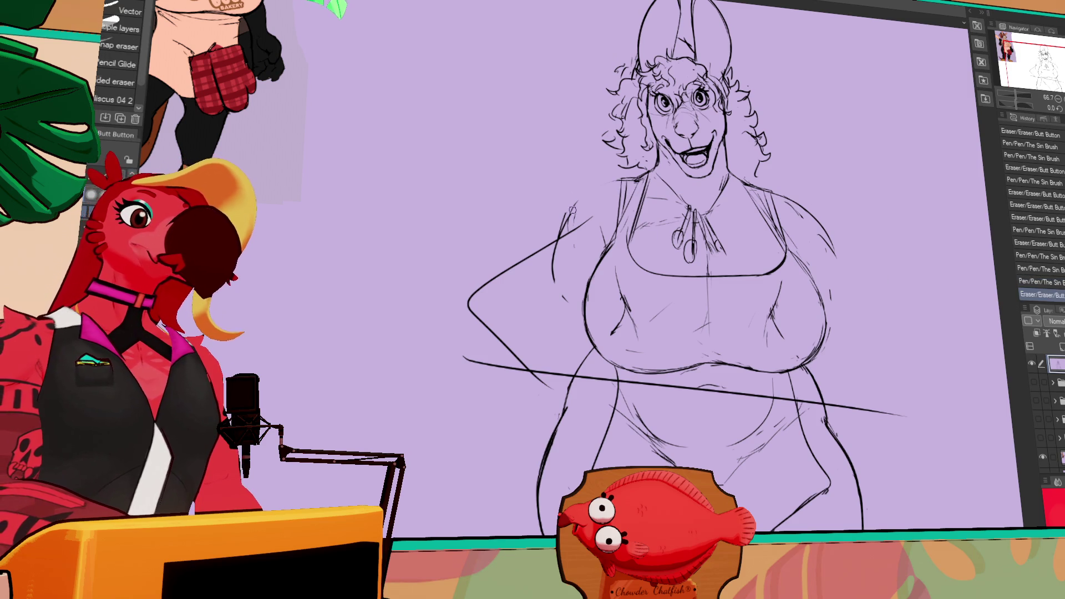
Remove the chest, face-level and hip guide strokes with undo.
key(e)
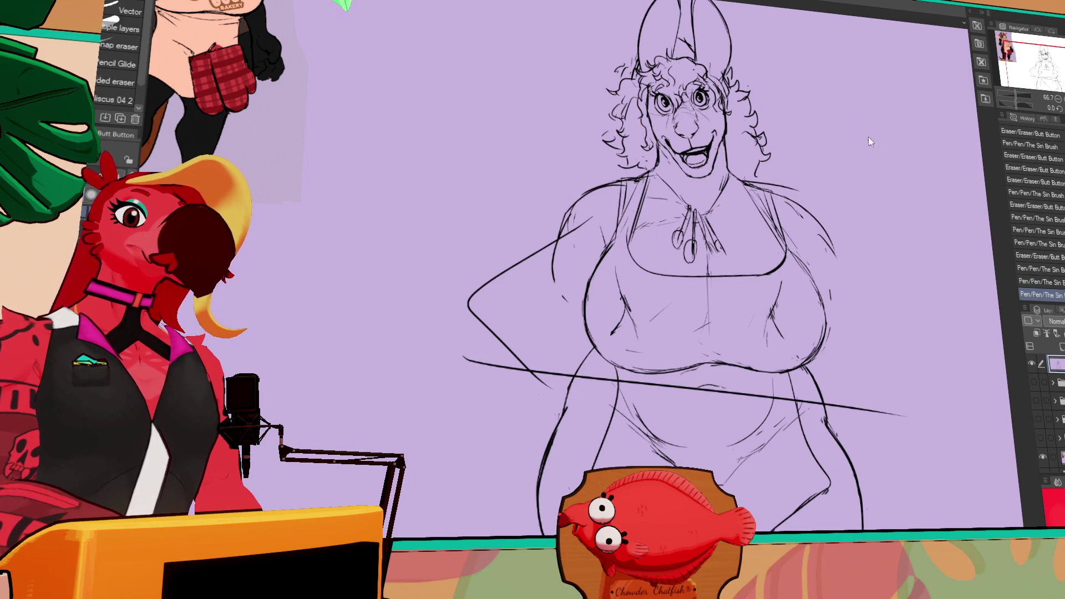
key(ctrl+z)
key(ctrl+z)
key(ctrl+z)
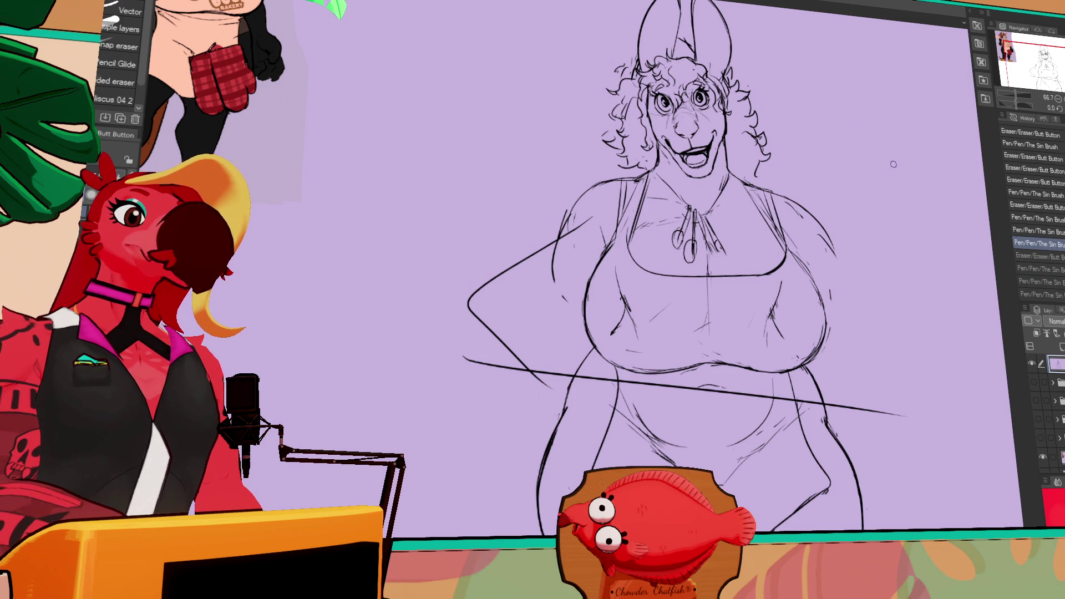
key(p)
drag(482, 187, 900, 230)
key(ctrl+z)
drag(555, 169, 856, 205)
key(ctrl+z)
drag(546, 126, 825, 98)
key(ctrl+z)
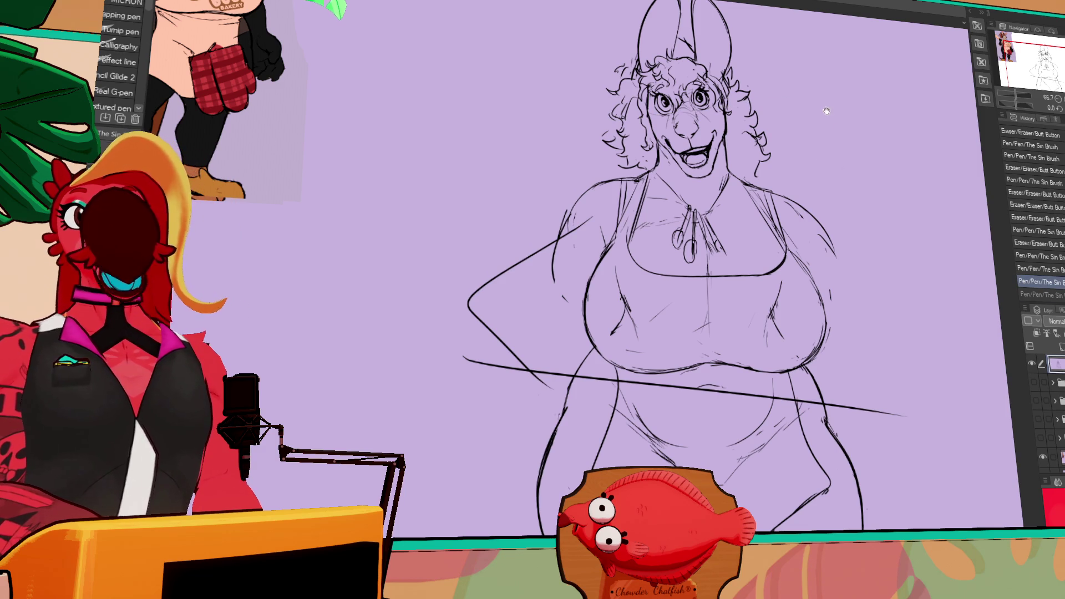
key(ctrl+z)
Erase the old arm line near the shoulder and undo the previous arm strokes.
drag(849, 176, 850, 151)
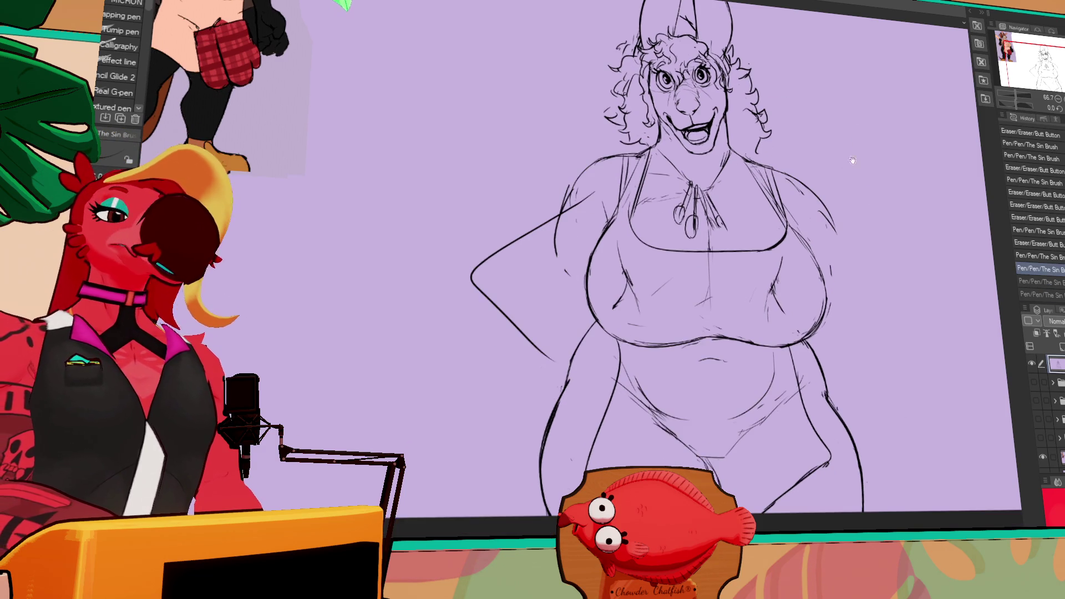
mouse_move(728, 266)
mouse_down()
mouse_move(775, 283)
mouse_move(774, 293)
mouse_up()
key(e)
mouse_move(607, 244)
mouse_down()
mouse_move(638, 222)
mouse_move(638, 196)
mouse_move(613, 222)
mouse_move(644, 195)
mouse_up()
key(p)
key(ctrl+z)
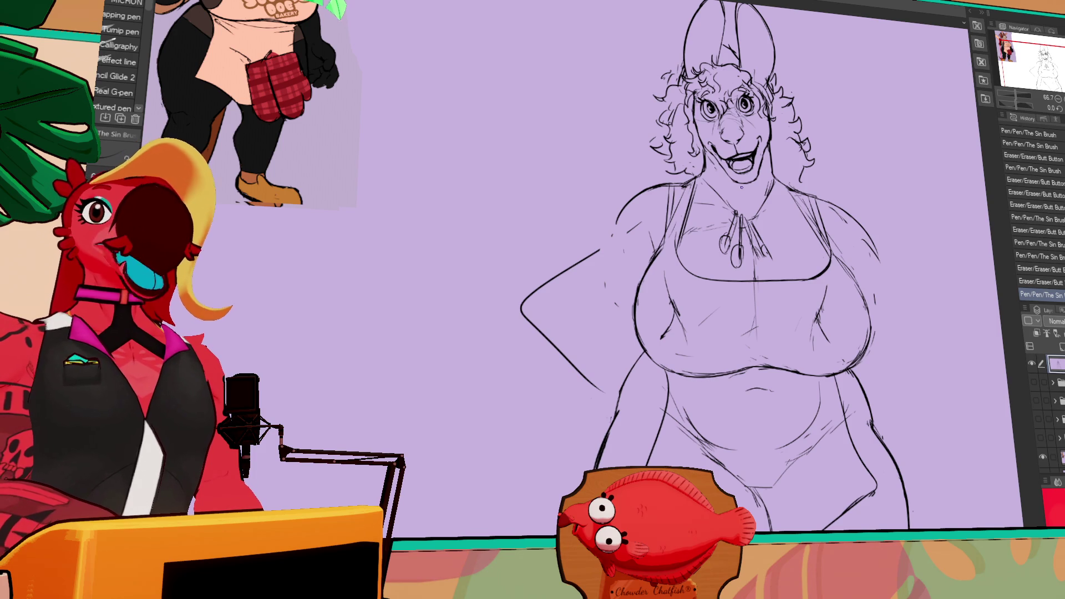
drag(741, 187, 651, 286)
key(e)
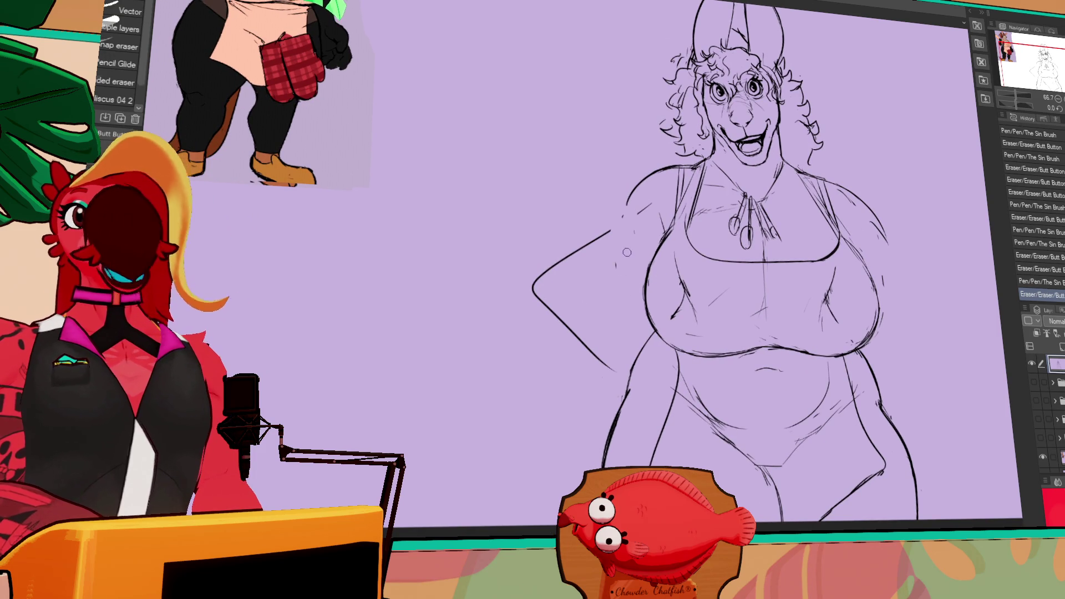
mouse_move(652, 240)
mouse_down()
mouse_move(676, 198)
mouse_move(645, 217)
mouse_move(663, 250)
mouse_move(676, 246)
mouse_up()
key(p)
key(ctrl+z)
Redraw the bent arm's upper line, forearm and hand on the hip, erasing stray lines.
drag(622, 290, 660, 261)
drag(608, 225, 589, 255)
mouse_move(638, 191)
mouse_down()
mouse_move(581, 280)
mouse_move(660, 244)
mouse_move(660, 255)
mouse_up()
key(e)
key(p)
key(e)
drag(659, 256, 657, 277)
drag(624, 326, 666, 317)
drag(668, 272, 669, 283)
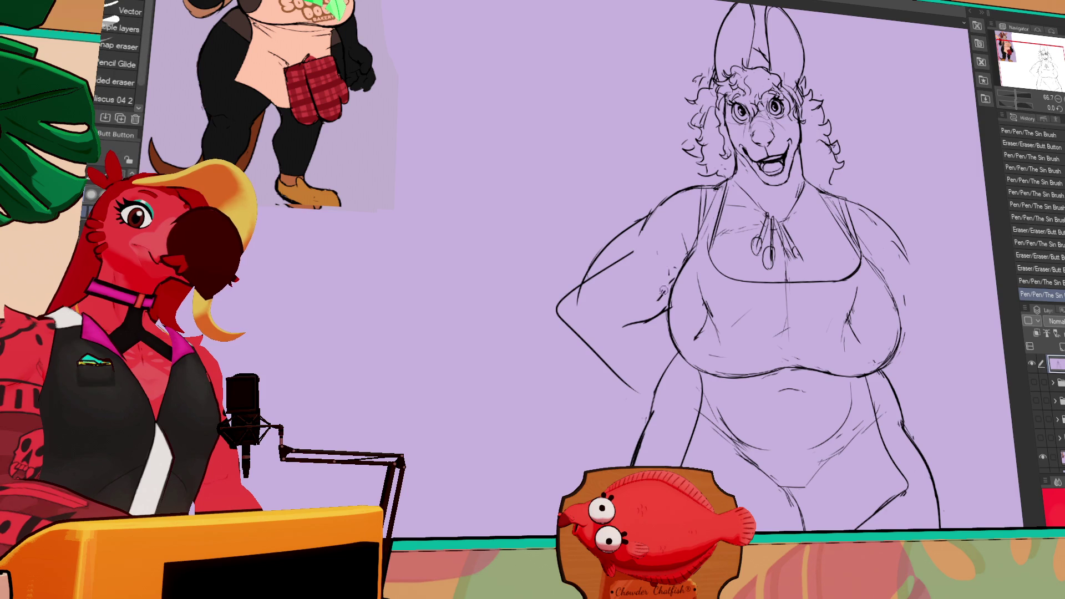
drag(677, 322, 680, 319)
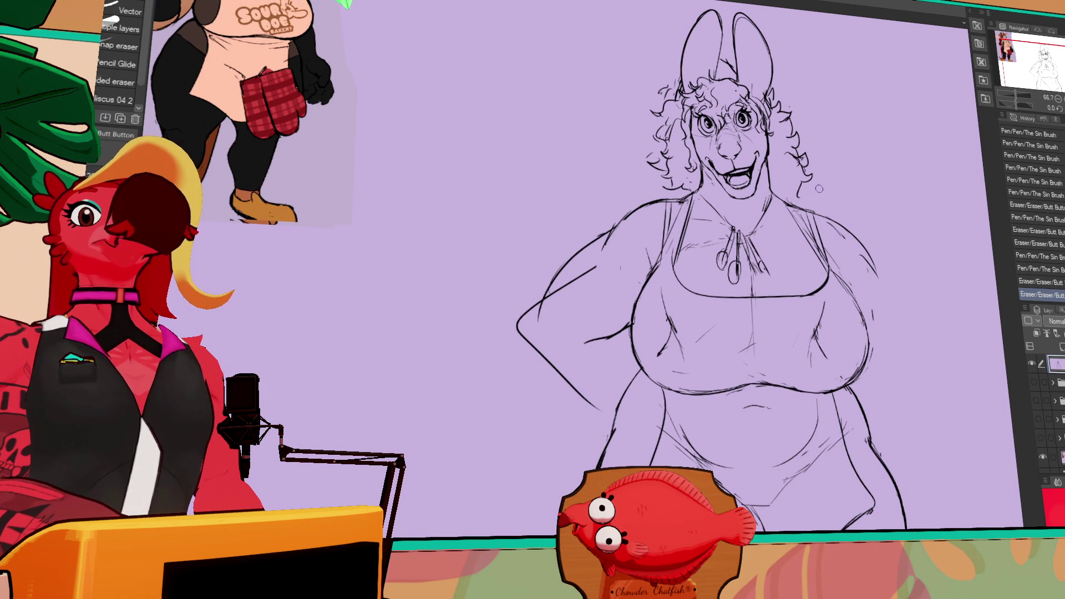
drag(824, 150, 831, 157)
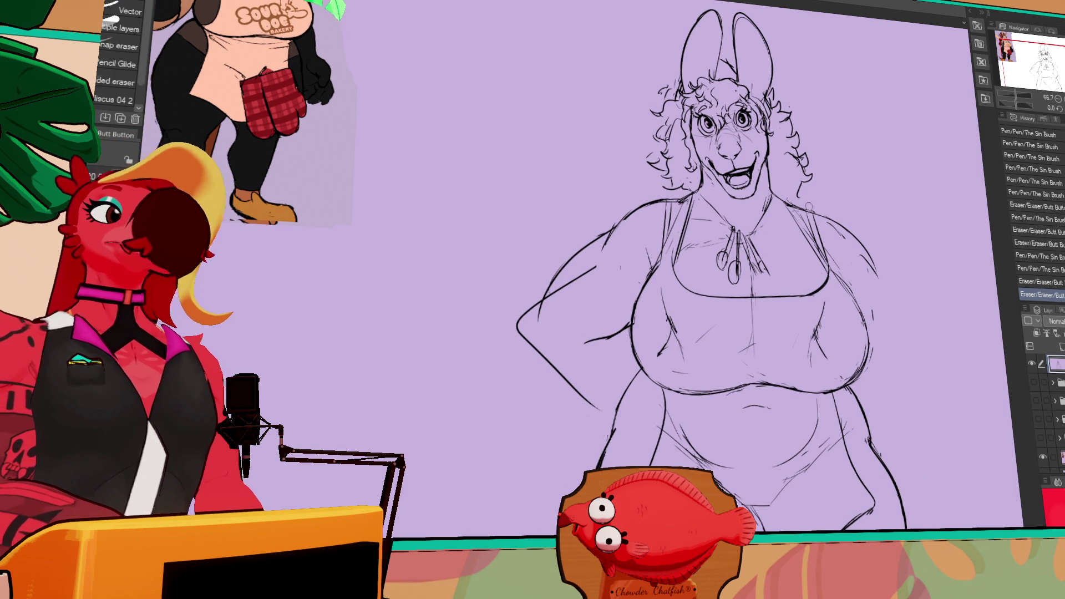
Add marks near the hand, draw curls on the hair's right side, and trim the lower arm.
key(p)
drag(789, 222, 798, 230)
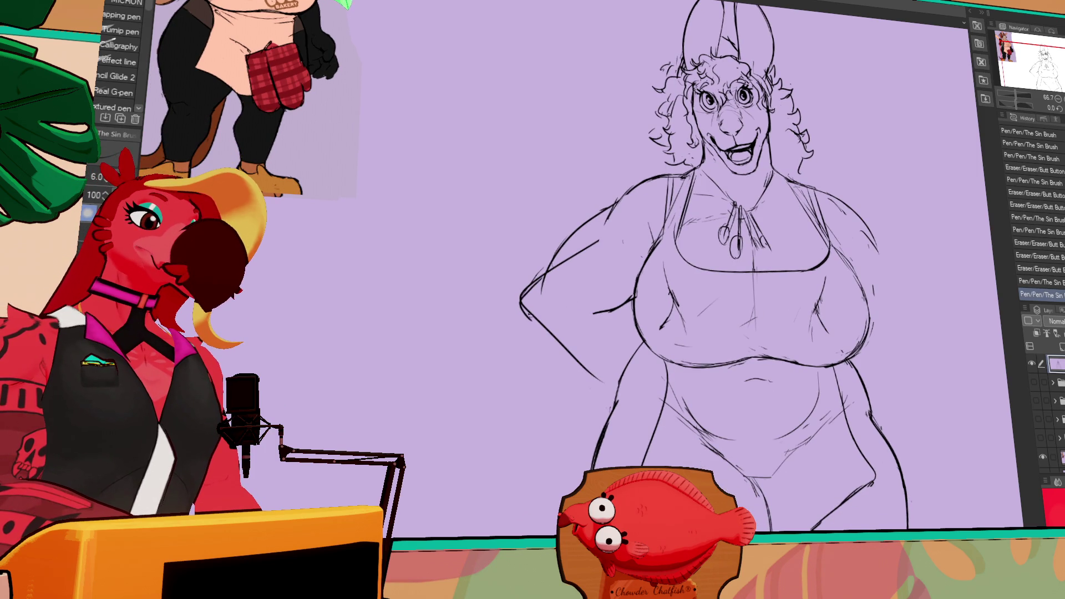
click(600, 320)
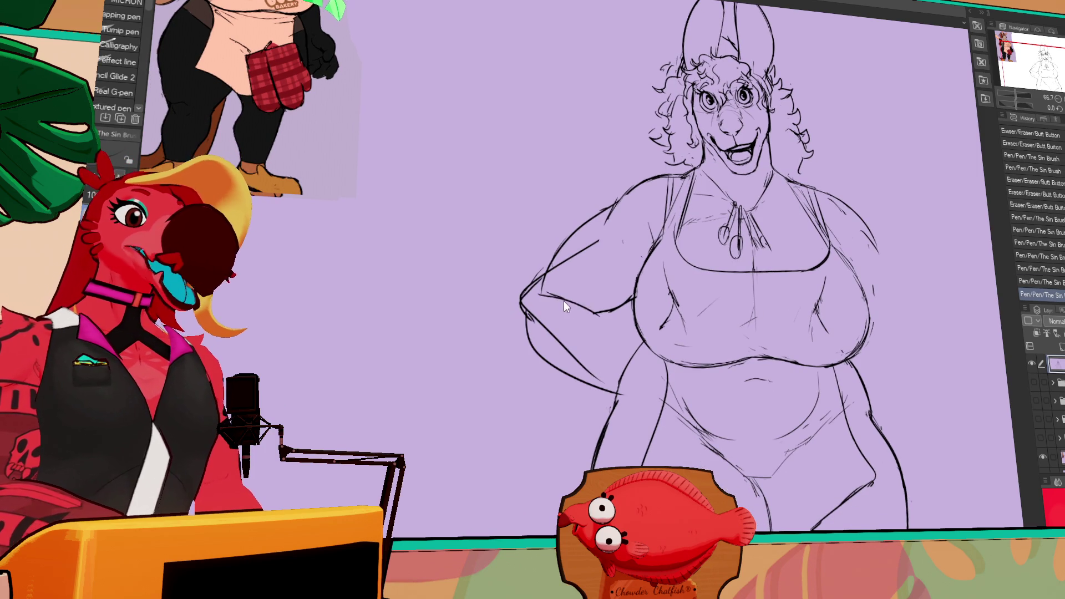
click(600, 320)
key(e)
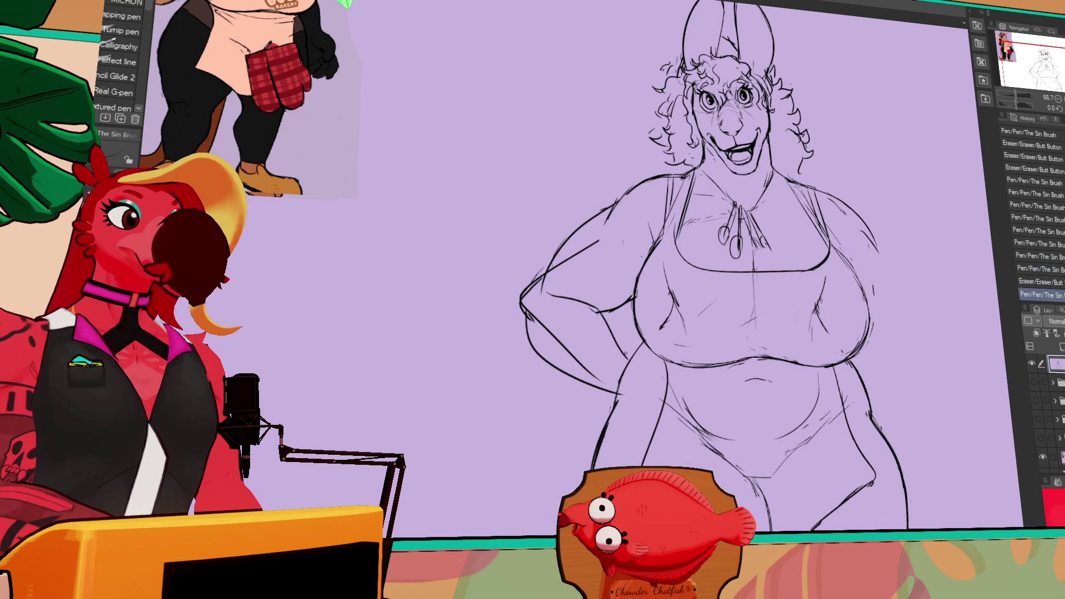
click(560, 295)
mouse_move(798, 129)
mouse_down()
mouse_move(802, 163)
mouse_move(797, 148)
mouse_up()
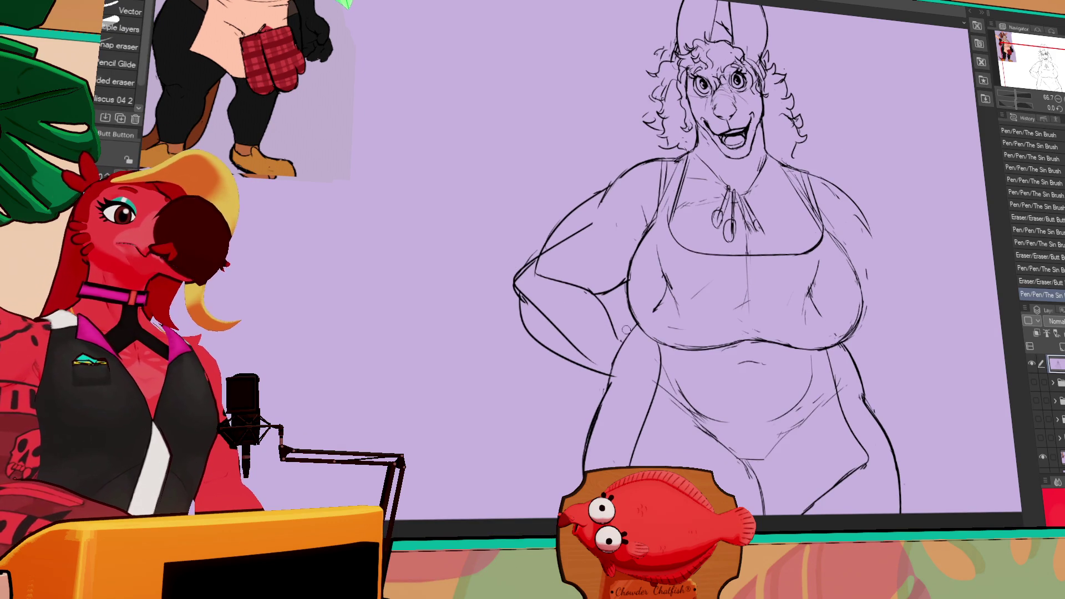
drag(528, 313, 534, 340)
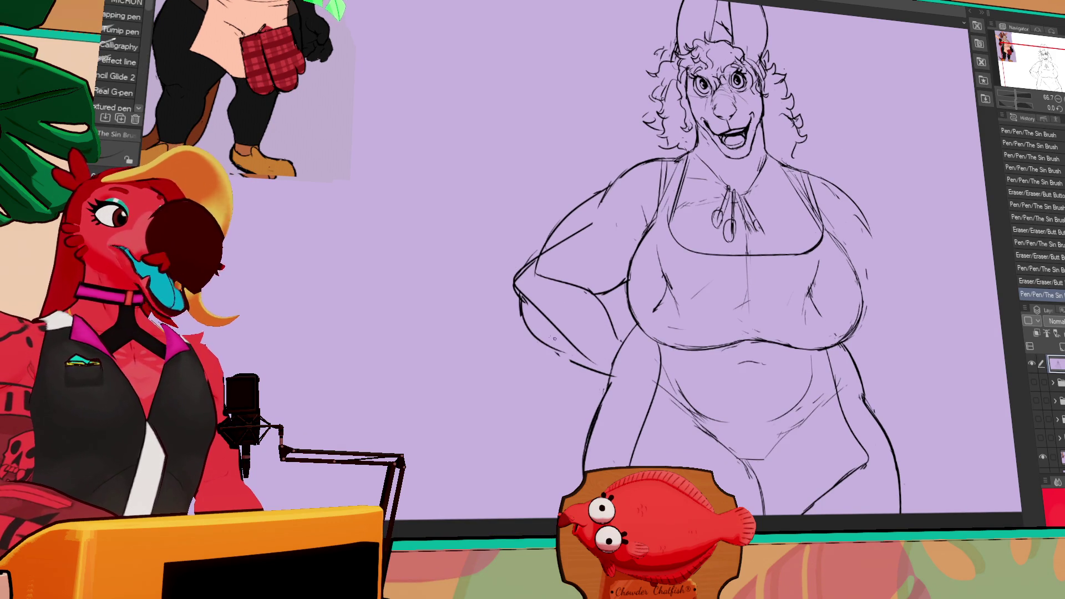
key(p)
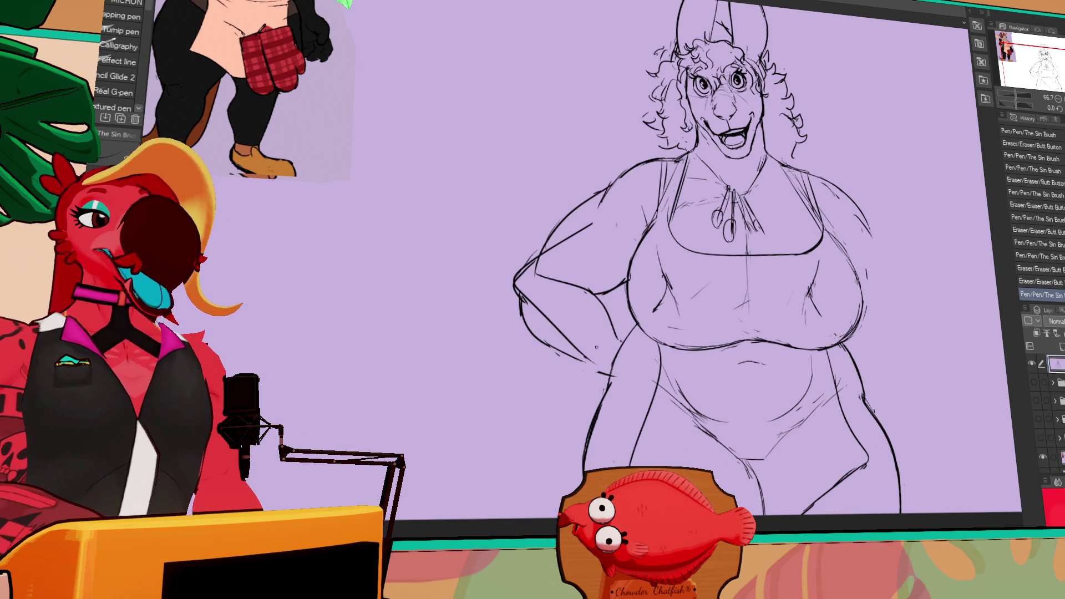
drag(581, 359, 596, 347)
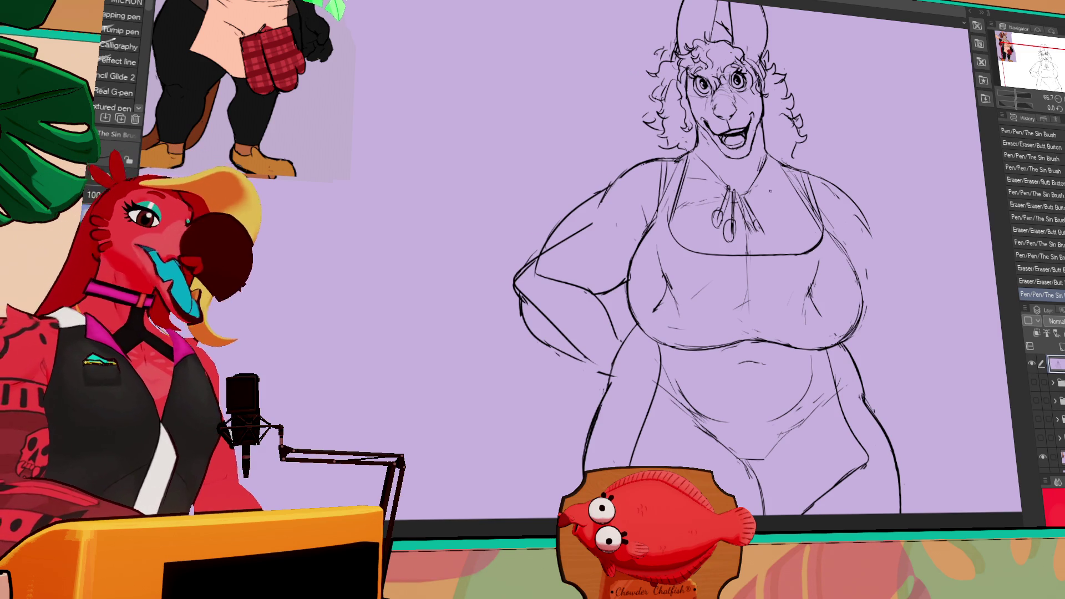
Lasso-select the bent arm, shift it into place, deselect, and add small strokes near it.
key(p)
mouse_move(610, 383)
mouse_down()
mouse_move(516, 261)
mouse_move(613, 324)
mouse_move(610, 316)
mouse_move(577, 310)
mouse_move(580, 336)
mouse_up()
key(ctrl+d)
scroll(588, 310, down, 1)
key(e)
key(p)
drag(580, 330, 607, 348)
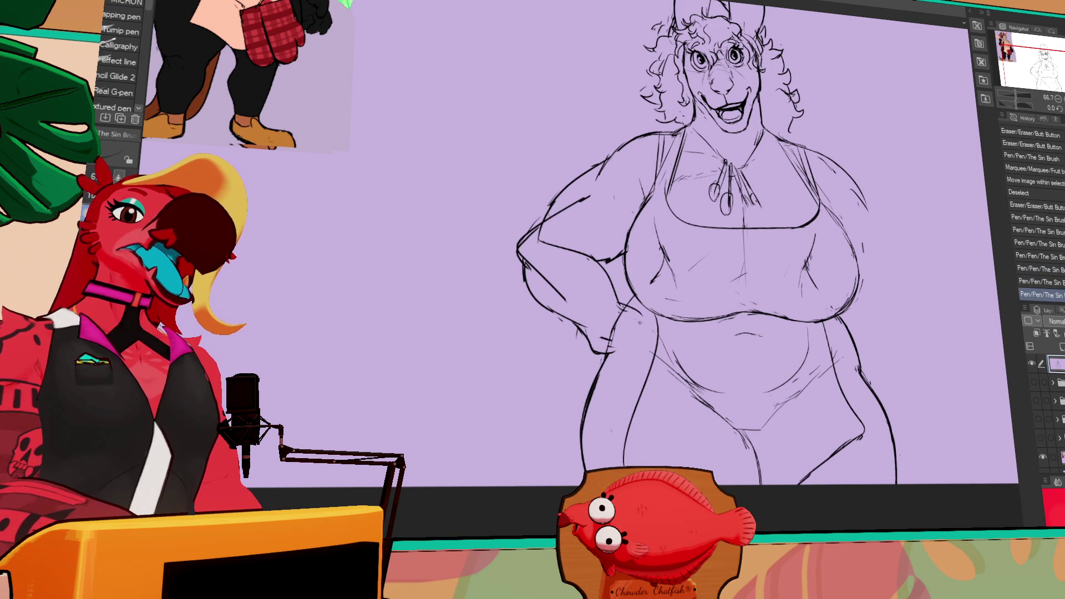
Erase the overlapping hip and arm outlines and redraw the hip line where the hand rests.
key(ctrl+z)
key(ctrl+z)
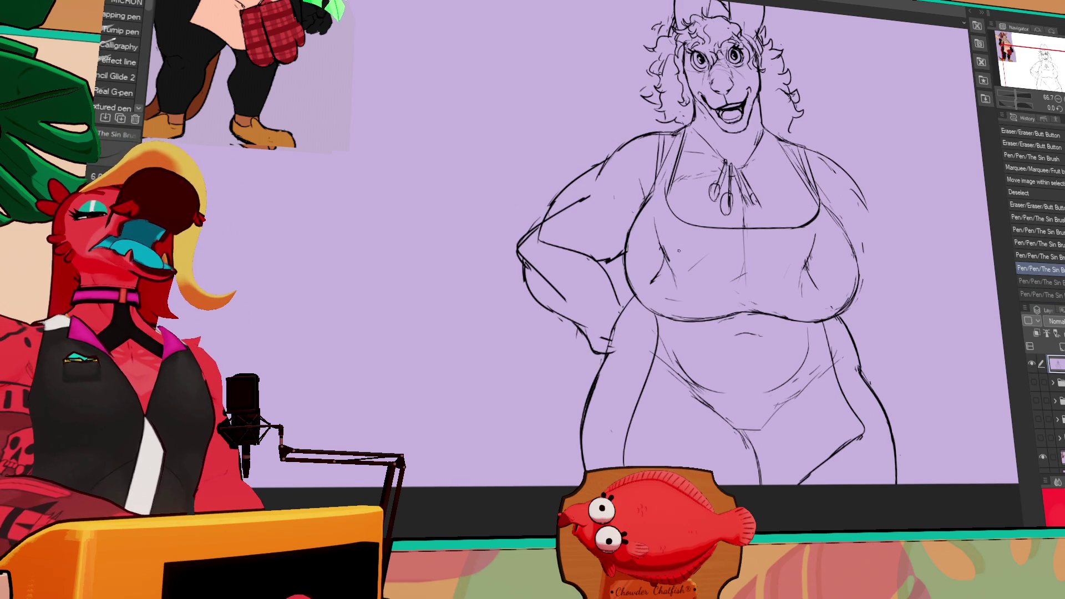
mouse_move(591, 325)
mouse_down()
mouse_move(603, 344)
mouse_move(589, 338)
mouse_up()
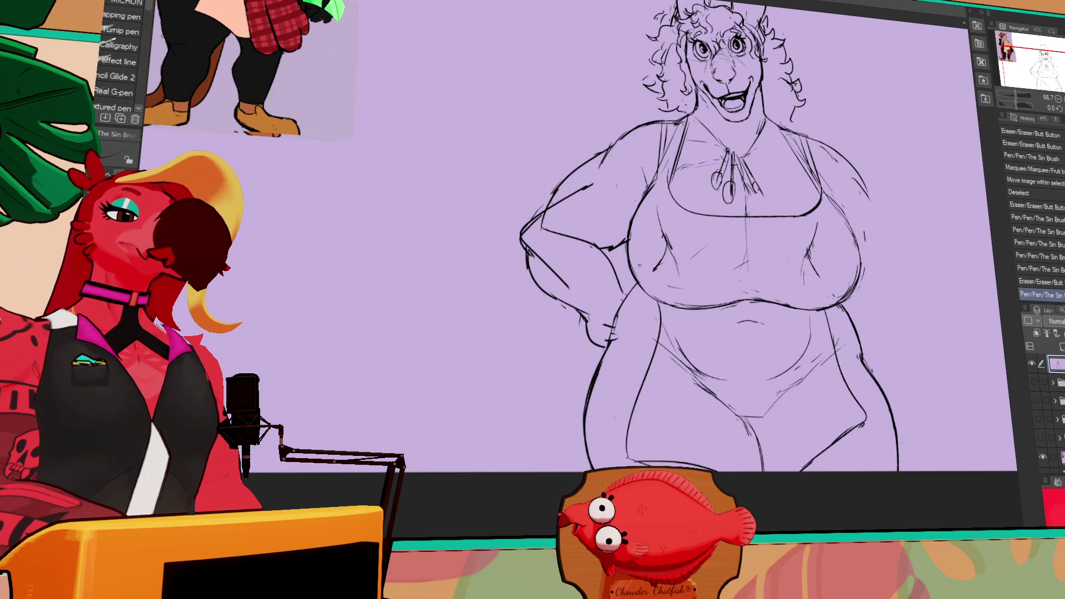
drag(610, 310, 616, 338)
drag(608, 319, 613, 344)
drag(624, 285, 637, 296)
click(619, 285)
key(p)
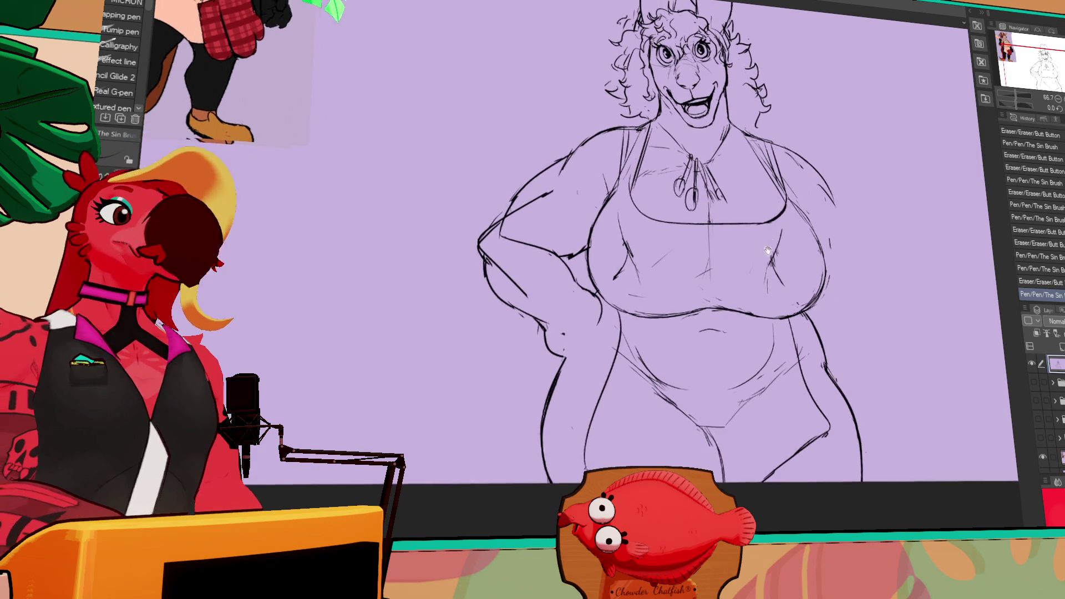
drag(519, 244, 460, 283)
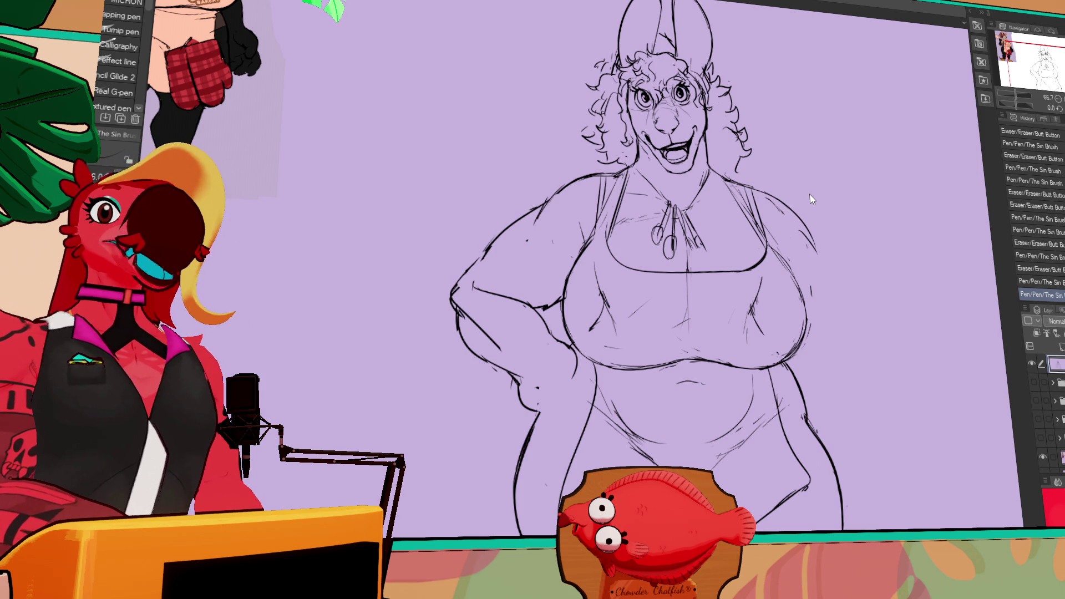
Retouch a left-side shoulder line, undo one stroke, and pan around to review the sketch.
drag(906, 205, 771, 317)
key(e)
mouse_move(839, 313)
mouse_down()
mouse_move(843, 328)
mouse_move(832, 334)
mouse_up()
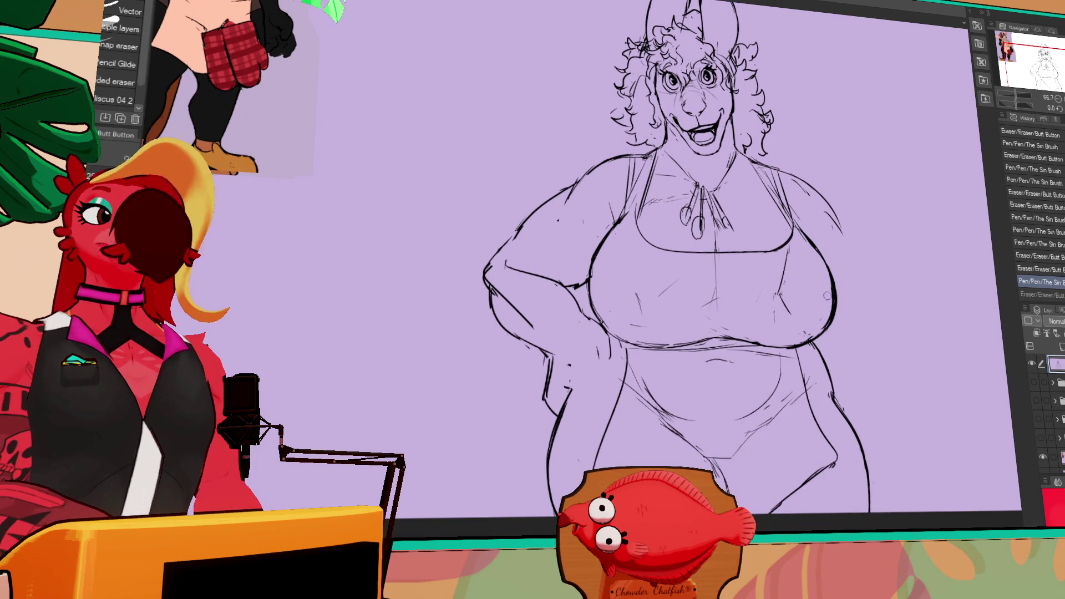
key(p)
drag(802, 311, 808, 277)
key(ctrl+z)
mouse_move(693, 278)
mouse_down()
mouse_move(793, 369)
mouse_move(815, 368)
mouse_move(811, 352)
mouse_up()
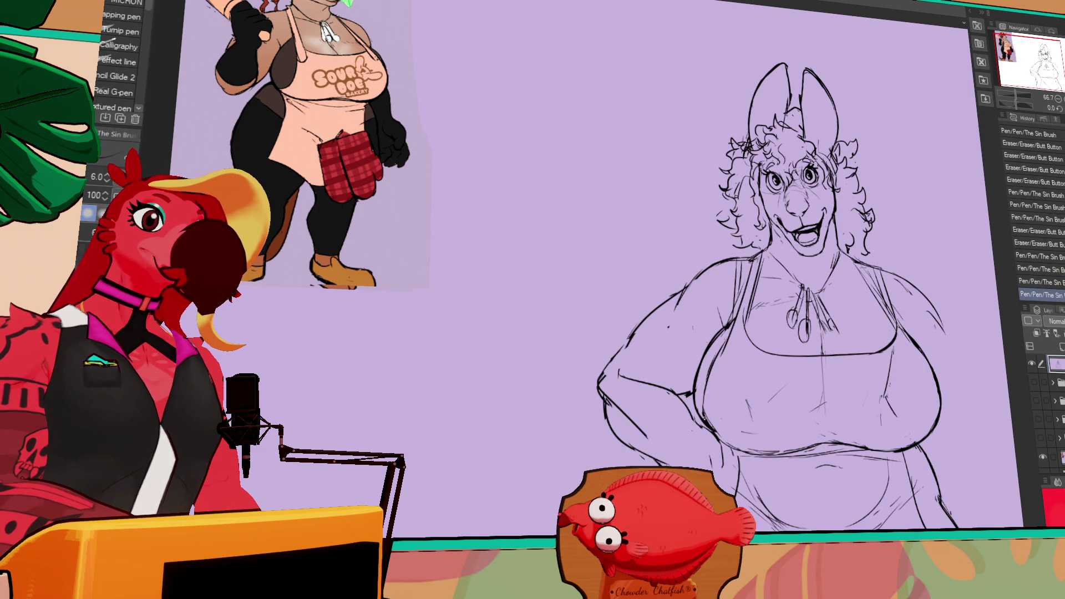
drag(881, 222, 853, 221)
drag(939, 264, 935, 265)
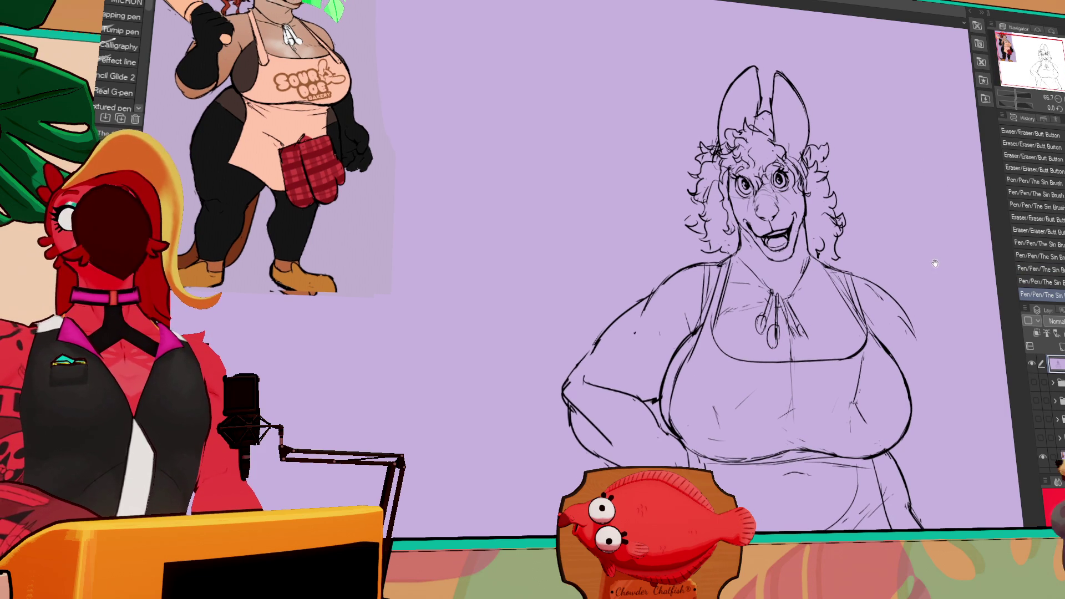
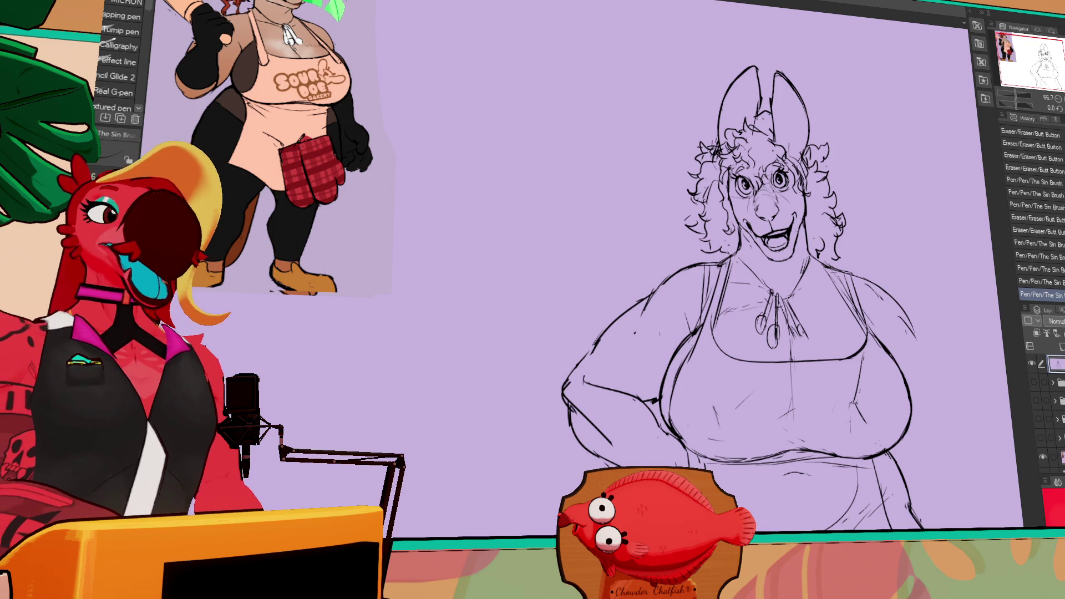
Redraw the left shoulder line and refine the collar lines on the chest.
key(e)
mouse_move(673, 278)
mouse_down()
mouse_move(646, 300)
mouse_move(701, 252)
mouse_move(685, 266)
mouse_up()
key(p)
mouse_move(644, 311)
mouse_down()
mouse_move(624, 338)
mouse_move(644, 288)
mouse_move(638, 310)
mouse_move(664, 275)
mouse_move(688, 266)
mouse_up()
mouse_move(765, 261)
mouse_down()
mouse_move(793, 270)
mouse_move(787, 220)
mouse_up()
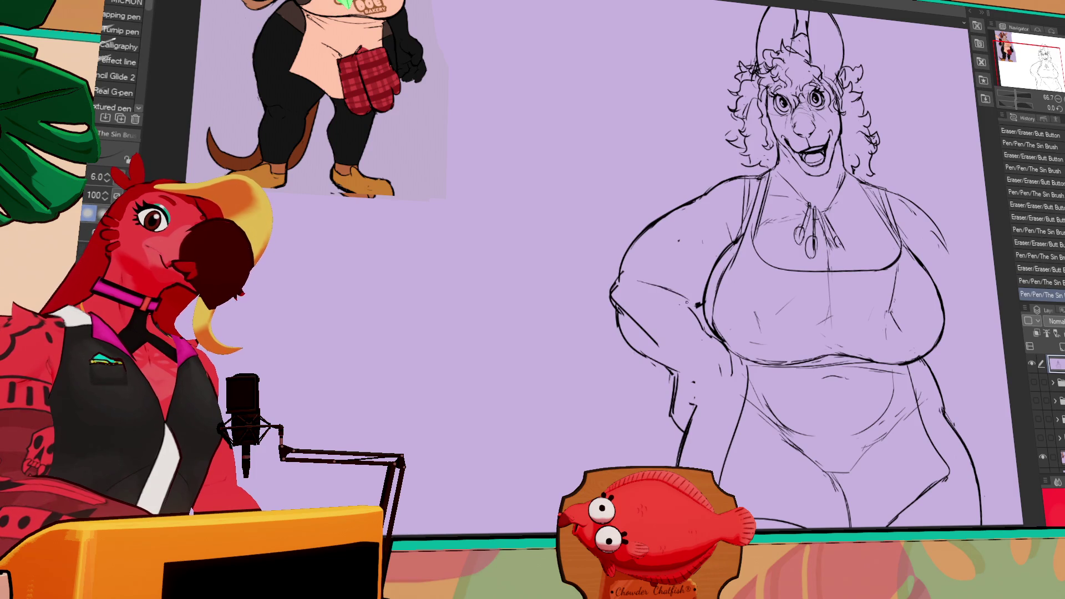
mouse_move(688, 302)
mouse_down()
mouse_move(699, 305)
mouse_move(700, 327)
mouse_up()
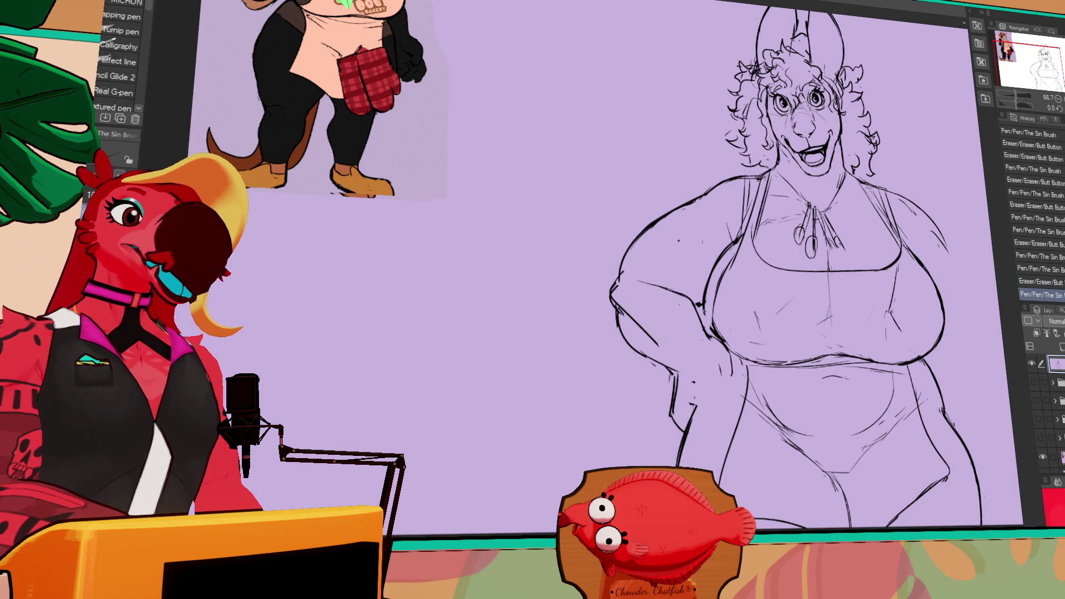
mouse_move(887, 188)
mouse_down()
mouse_move(894, 196)
mouse_move(830, 205)
mouse_up()
key(ctrl+z)
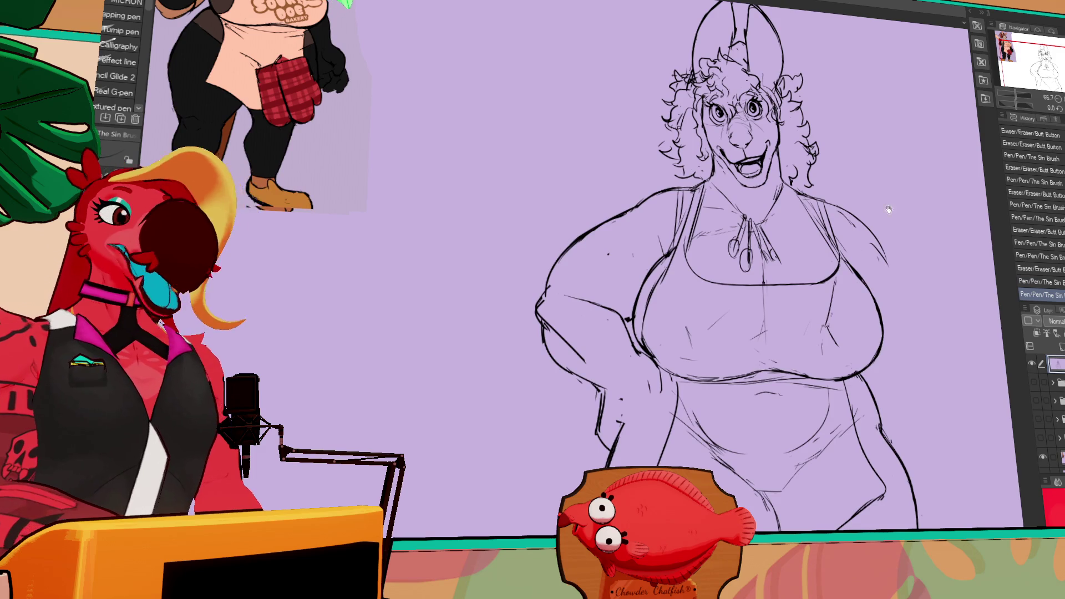
Erase and retouch a small spot on the arm.
drag(765, 268, 734, 268)
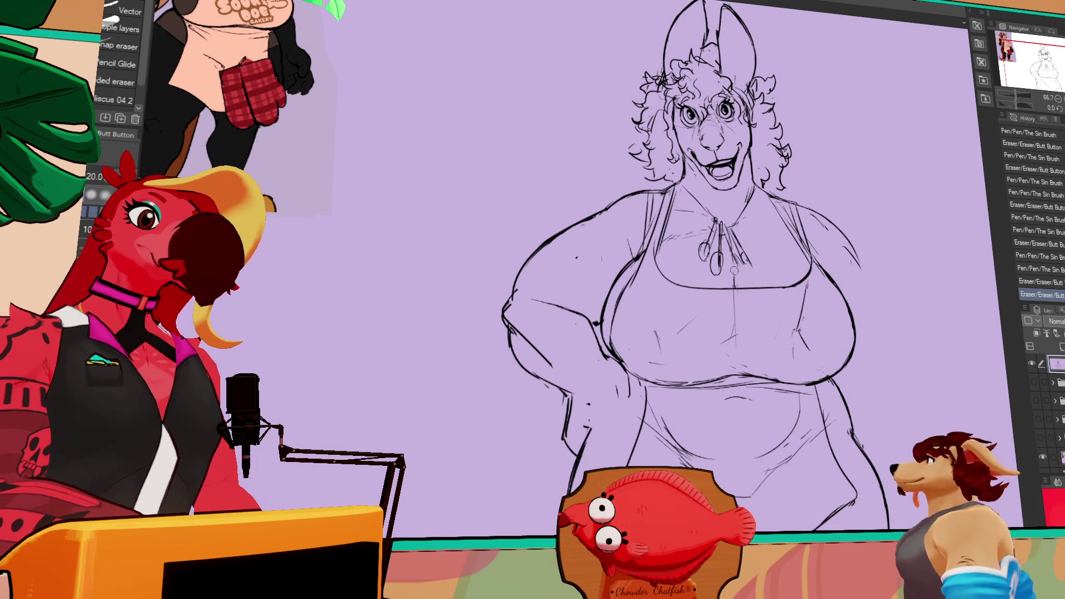
key(p)
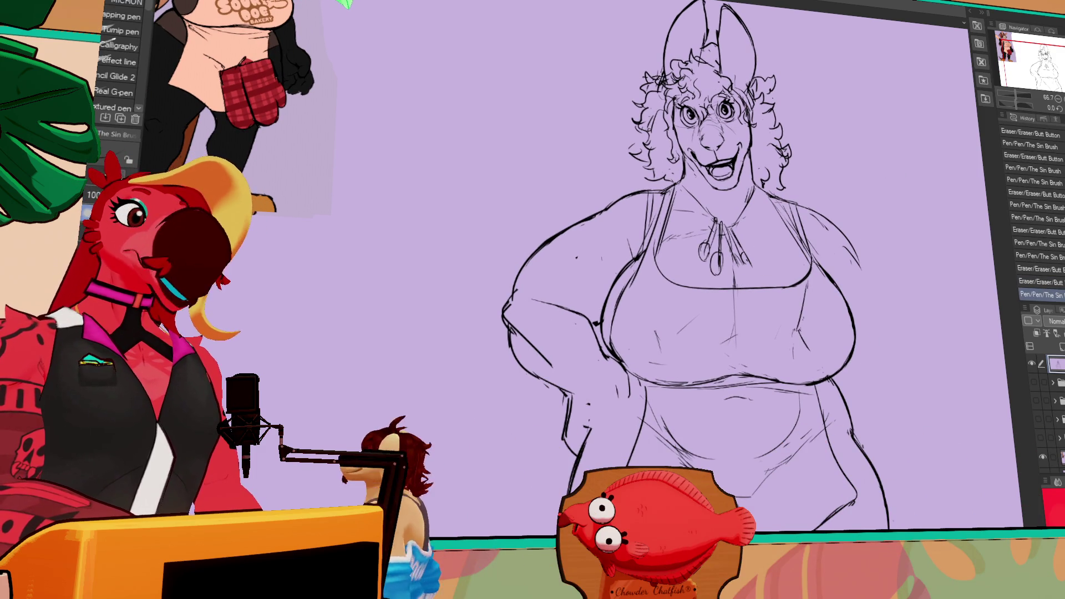
drag(697, 304, 708, 273)
key(e)
mouse_move(633, 349)
mouse_down()
mouse_move(687, 321)
mouse_move(635, 336)
mouse_up()
key(p)
Clean up and redraw the line under the bust.
key(e)
drag(766, 333, 777, 331)
key(p)
drag(776, 331, 779, 331)
key(e)
key(p)
drag(775, 332, 778, 330)
drag(610, 321, 612, 317)
Retouch the left arm outline.
key(e)
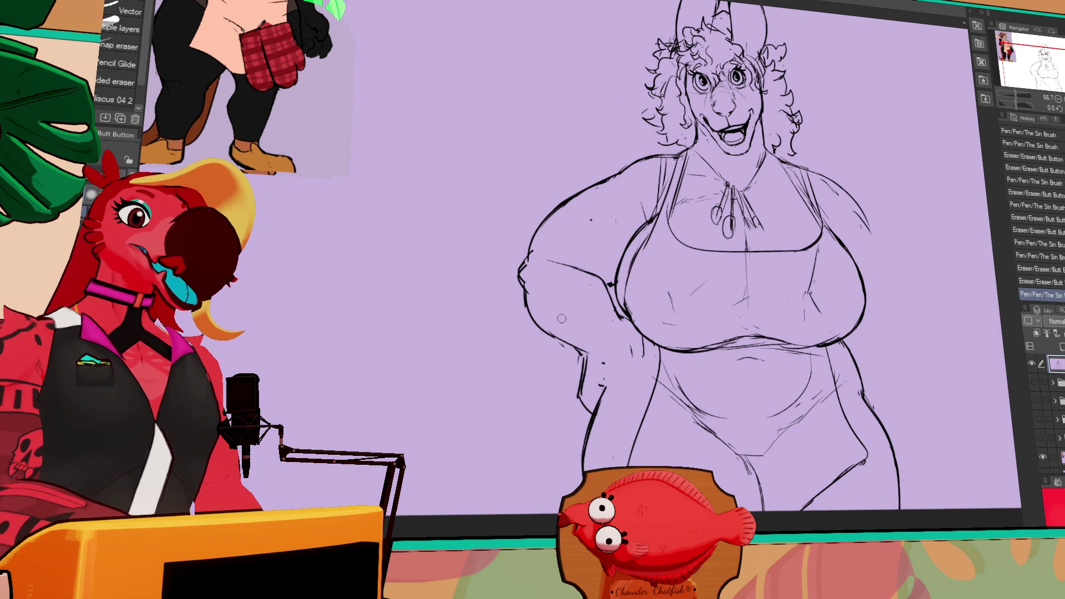
key(p)
drag(526, 282, 523, 272)
key(e)
key(p)
drag(523, 271, 522, 293)
key(e)
key(p)
key(e)
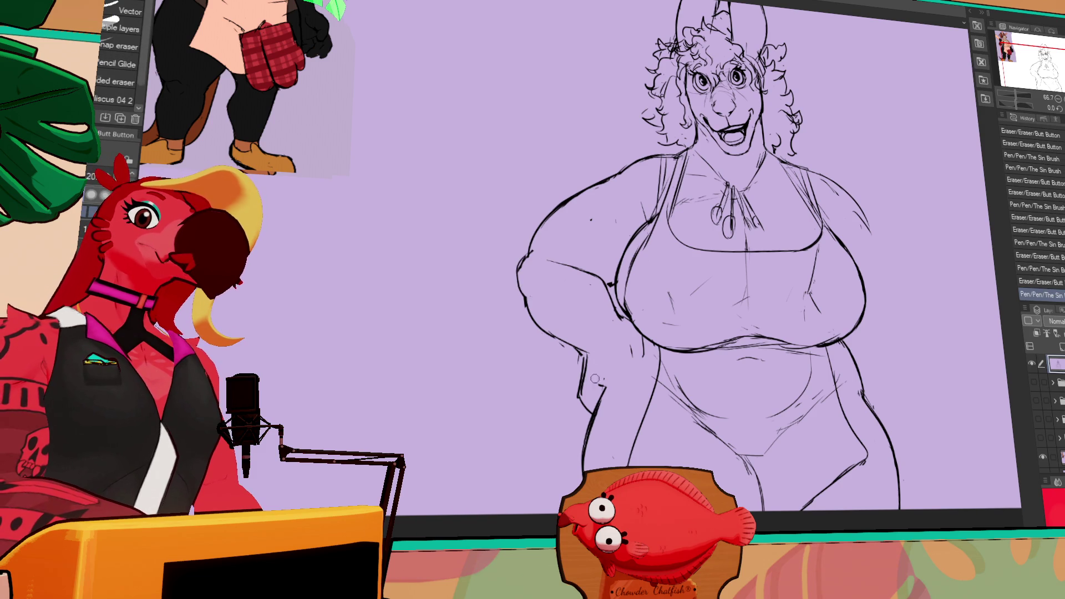
key(p)
key(e)
Erase and redraw the lines near the left hip, sketching a hand resting there.
mouse_move(580, 360)
mouse_down()
mouse_move(582, 402)
mouse_move(605, 417)
mouse_up()
key(p)
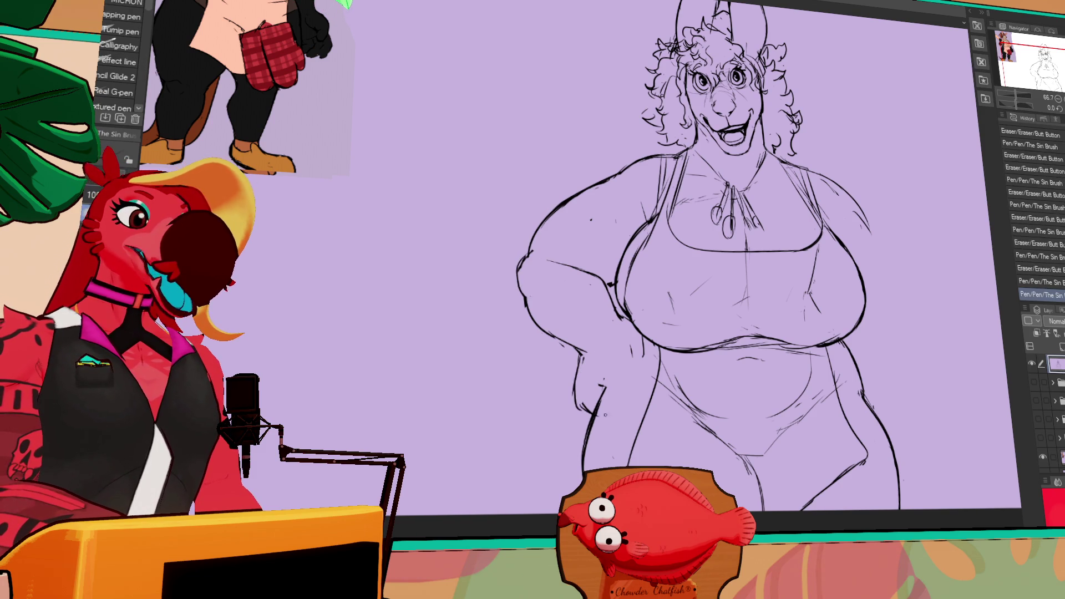
key(e)
mouse_move(621, 338)
mouse_down()
mouse_move(627, 378)
mouse_move(644, 382)
mouse_move(632, 385)
mouse_up()
key(p)
Draw the finger lines of the hand on the hip.
key(e)
key(p)
key(e)
key(p)
key(e)
key(p)
key(e)
key(p)
mouse_move(594, 382)
mouse_down()
mouse_move(599, 395)
mouse_move(632, 385)
mouse_move(600, 399)
mouse_move(615, 416)
mouse_move(630, 385)
mouse_move(615, 419)
mouse_up()
key(e)
key(p)
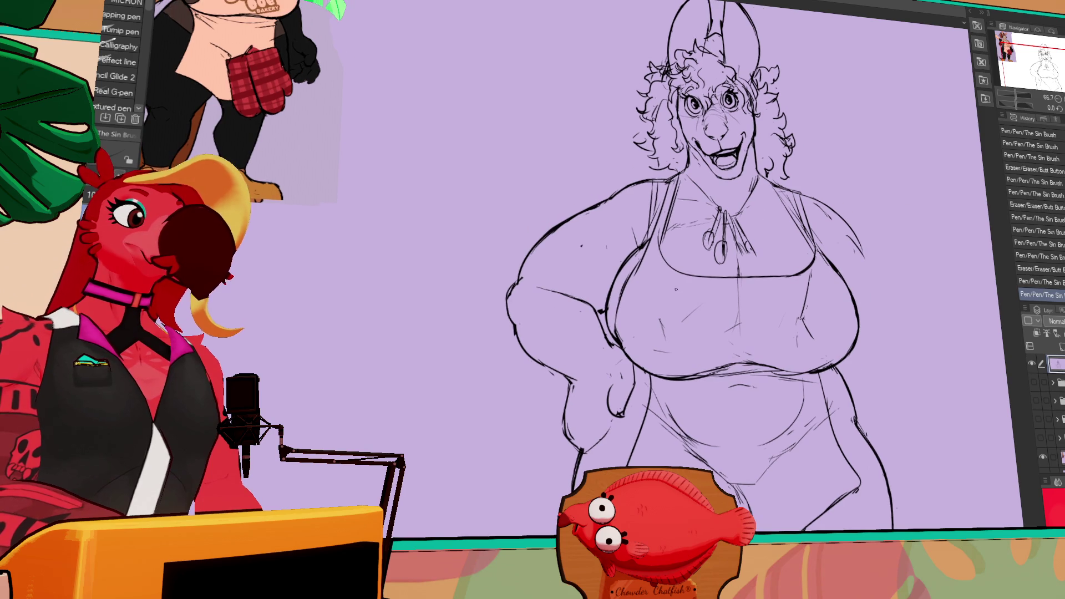
key(ctrl+z)
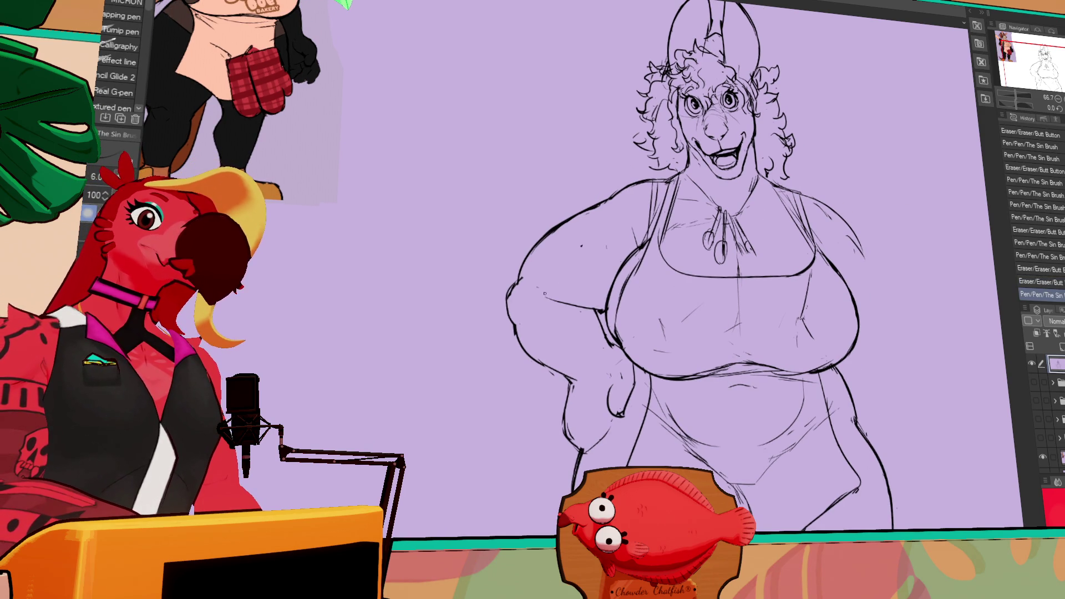
Erase a stray line on the figure.
key(e)
drag(609, 284, 618, 292)
drag(727, 283, 832, 292)
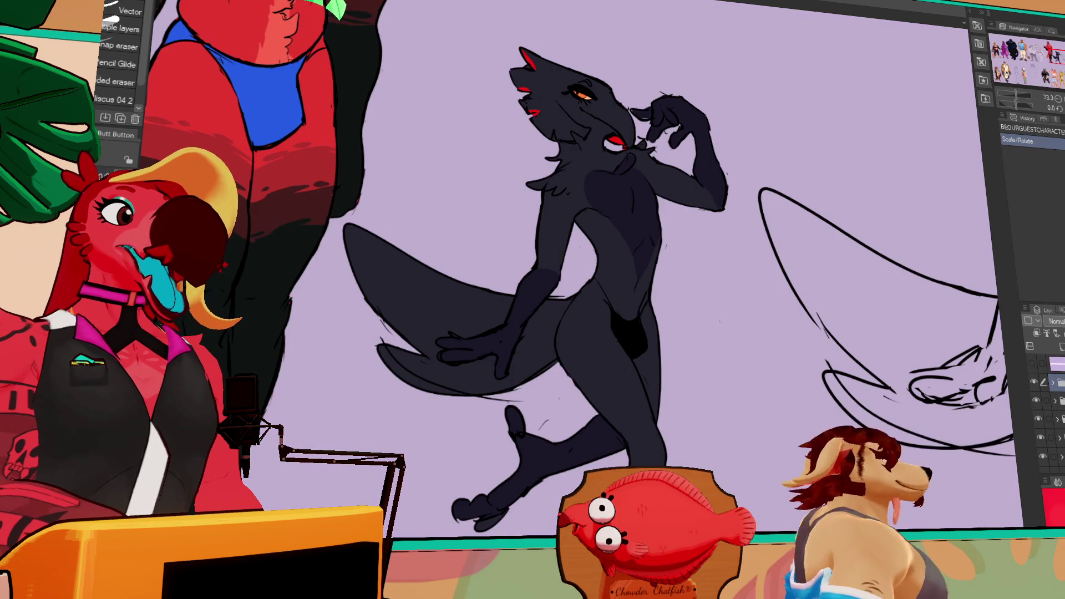
drag(458, 126, 510, 183)
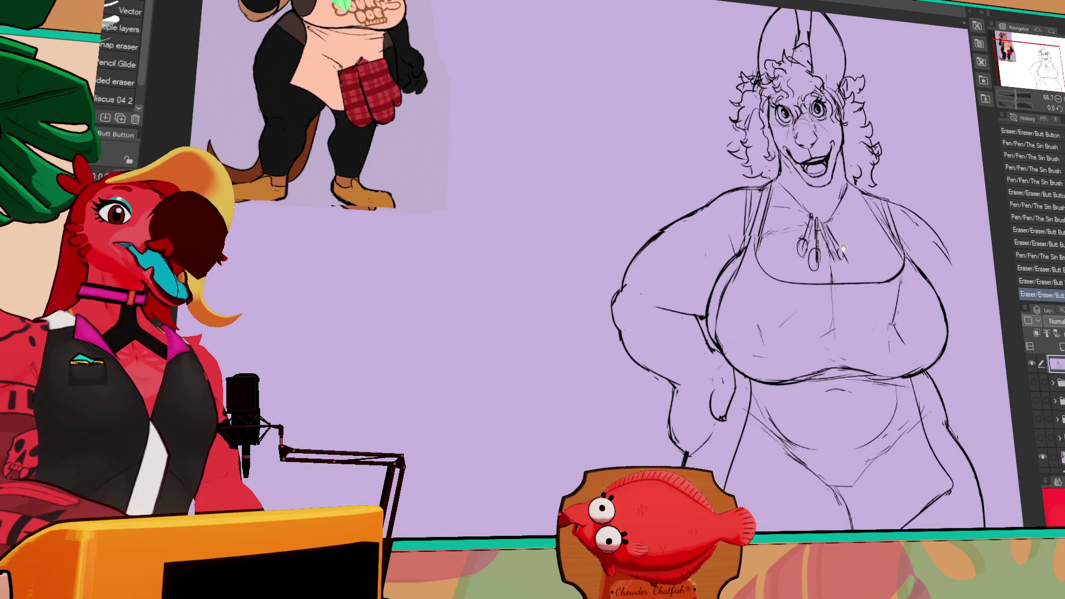
mouse_move(647, 298)
mouse_down()
mouse_move(634, 275)
mouse_move(688, 289)
mouse_up()
Redraw the strokes around the hand and along the arm outline.
key(p)
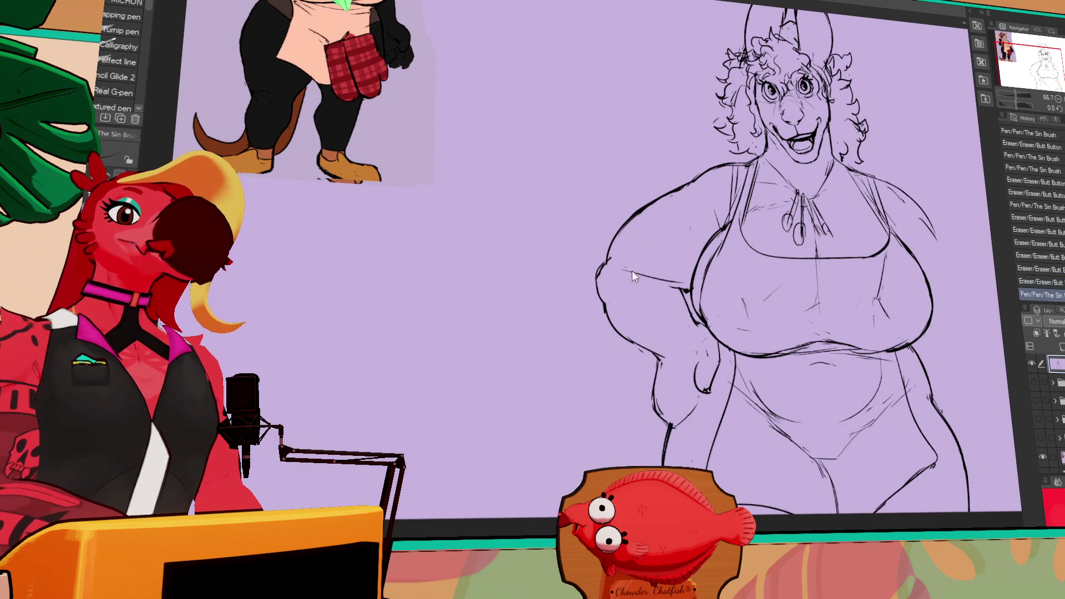
scroll(807, 259, down, 1)
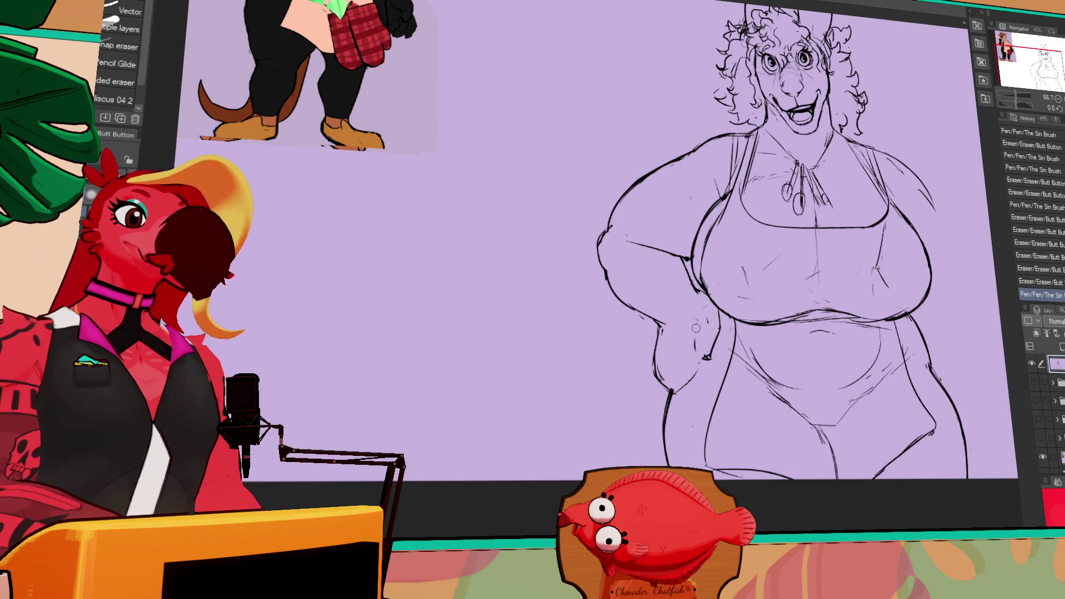
key(ctrl+z)
drag(698, 322, 705, 361)
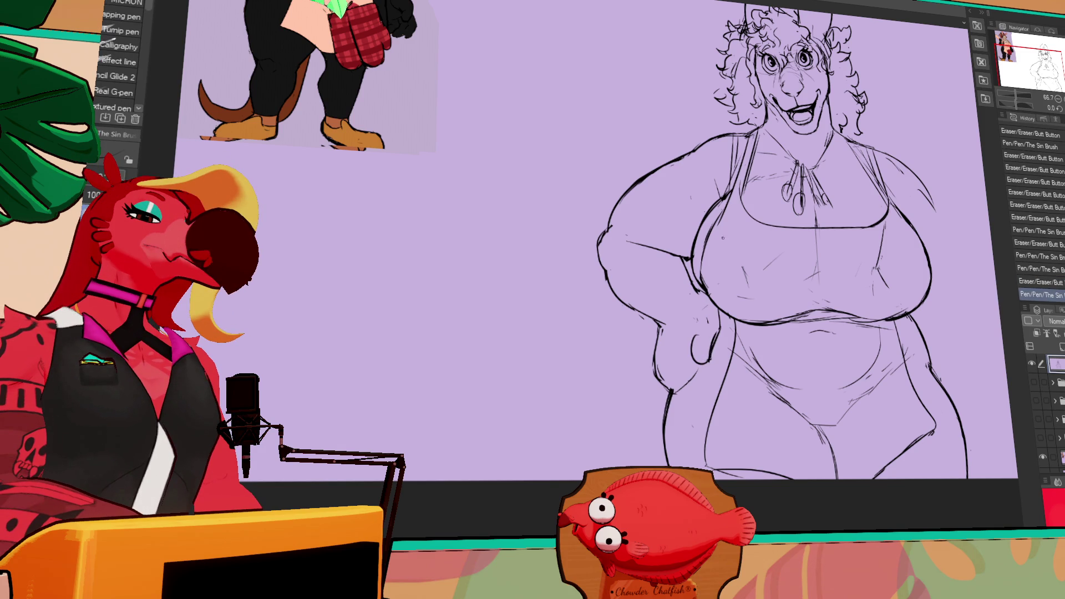
drag(763, 320, 764, 275)
mouse_move(663, 291)
mouse_down()
mouse_move(657, 341)
mouse_move(673, 322)
mouse_move(696, 339)
mouse_up()
Try small line edits near the hand, undoing the ones that don't work.
key(e)
key(p)
drag(671, 303, 680, 336)
key(e)
key(ctrl+z)
key(p)
key(e)
key(p)
key(e)
key(p)
key(e)
key(p)
key(ctrl+z)
key(e)
key(p)
key(e)
key(p)
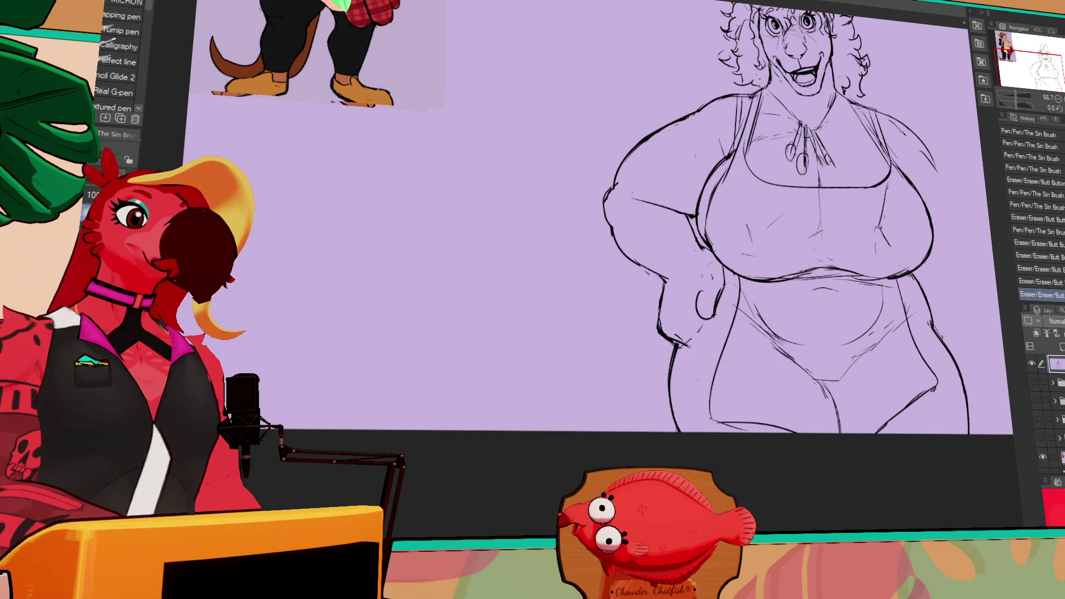
drag(704, 318, 711, 336)
key(ctrl+z)
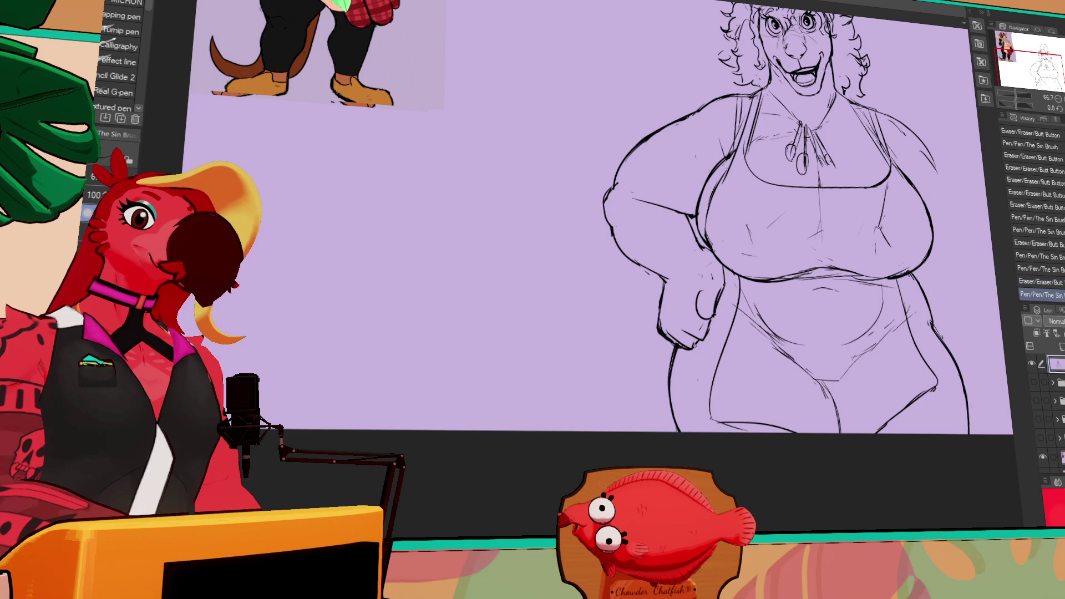
Replace the old thumb line with short thumb strokes and a small hook.
drag(705, 303, 715, 311)
drag(711, 305, 711, 298)
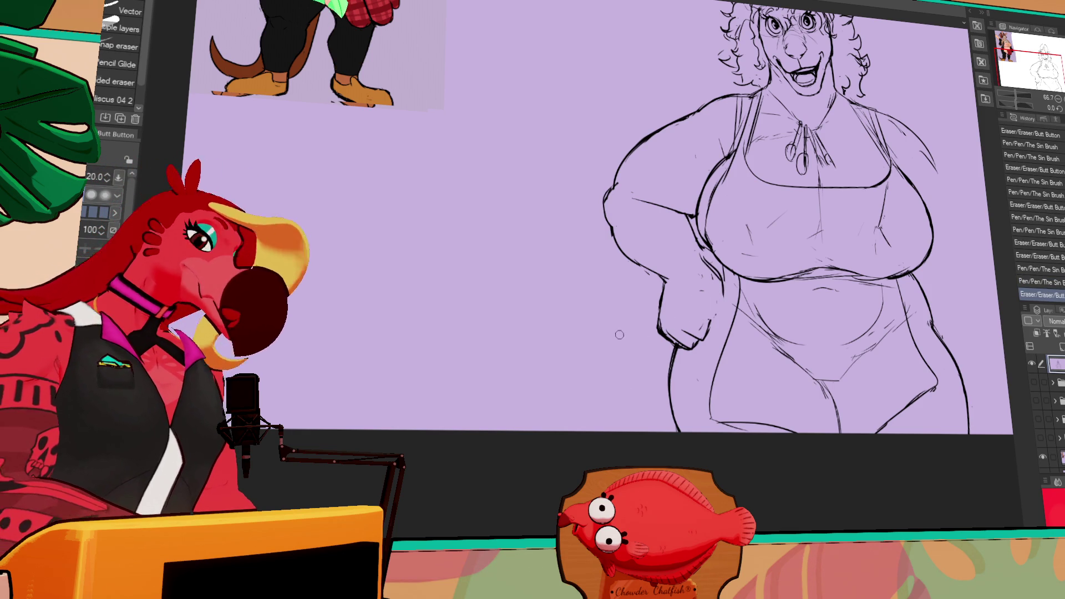
key(p)
mouse_move(688, 325)
mouse_down()
mouse_move(696, 311)
mouse_move(713, 319)
mouse_move(665, 339)
mouse_move(702, 358)
mouse_move(708, 332)
mouse_up()
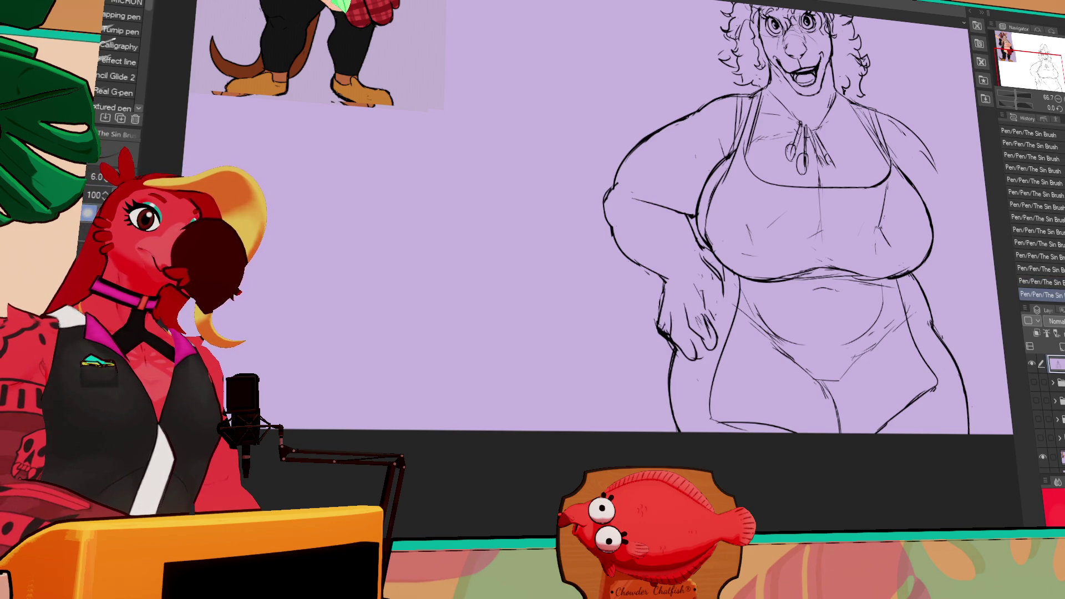
mouse_move(706, 303)
mouse_down()
mouse_move(719, 316)
mouse_move(722, 305)
mouse_up()
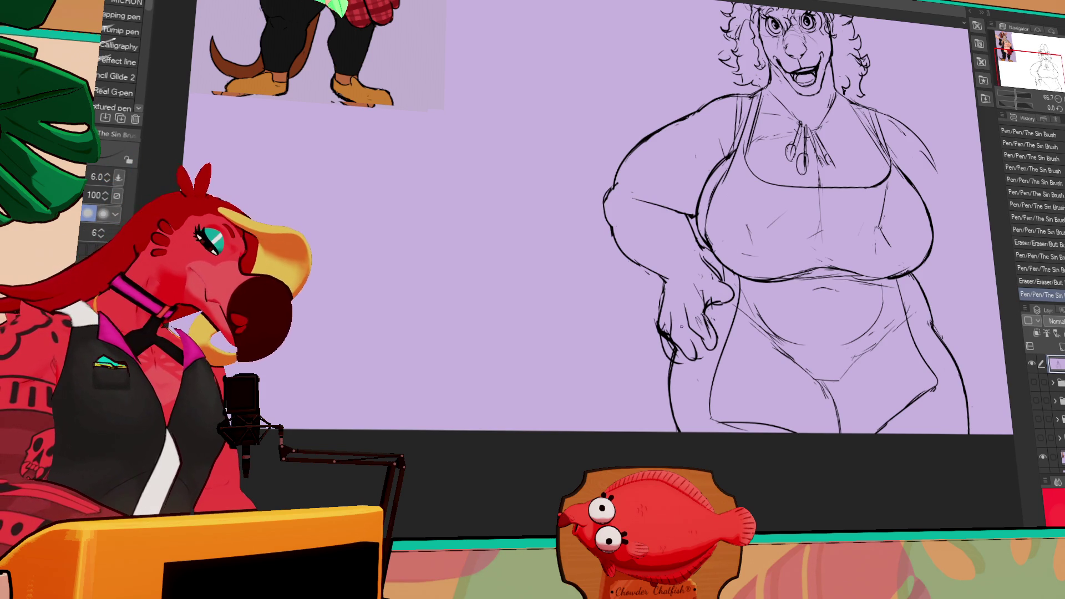
drag(721, 297, 723, 306)
Clean up stray marks and touch up the ink around the hand.
key(e)
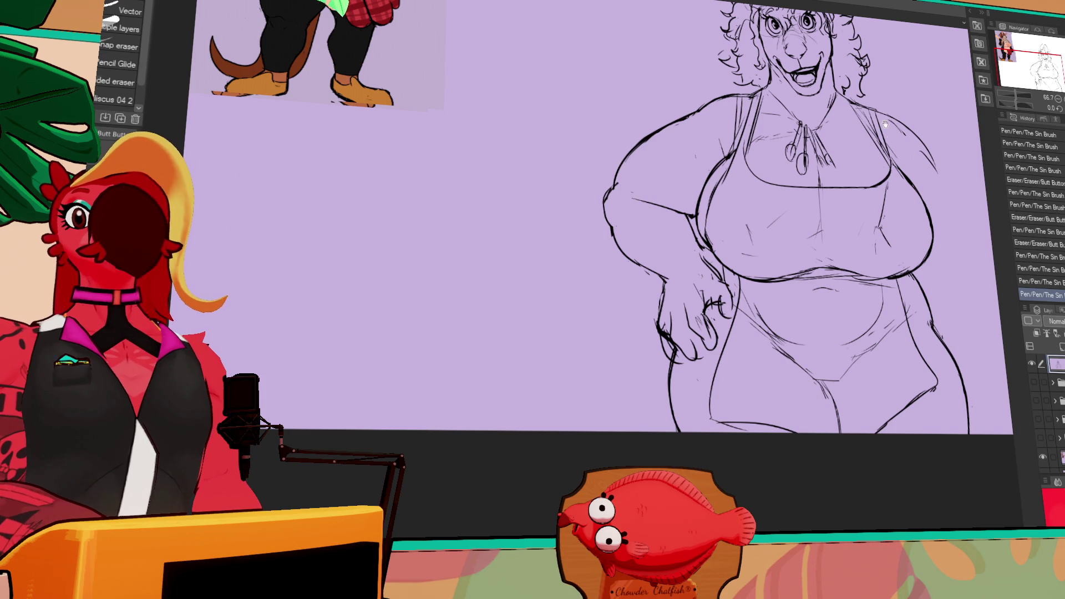
drag(885, 125, 721, 275)
drag(635, 355, 639, 363)
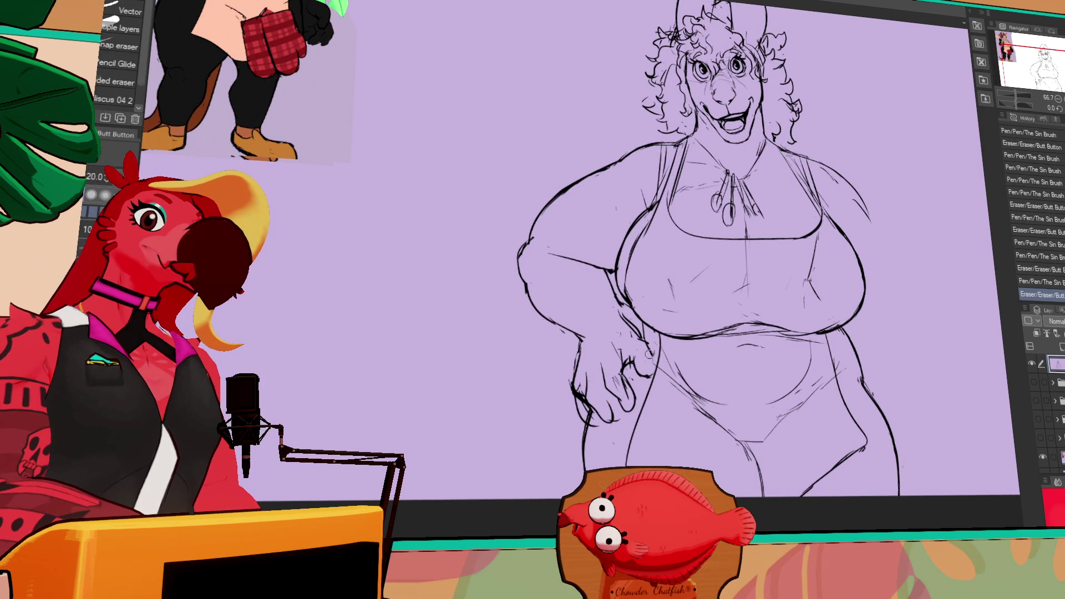
key(p)
drag(610, 280, 611, 283)
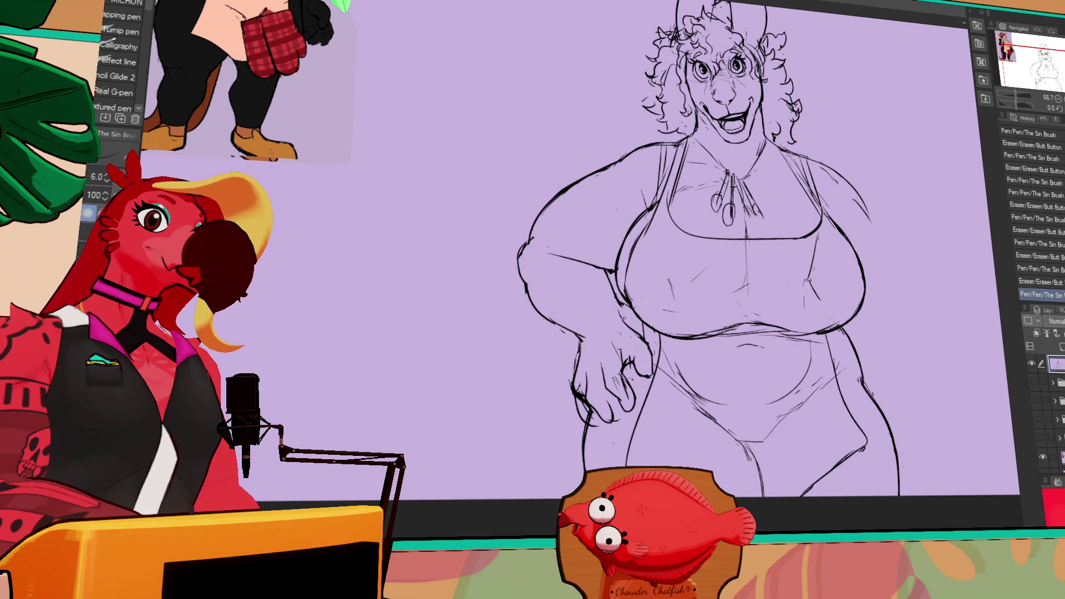
drag(637, 359, 641, 364)
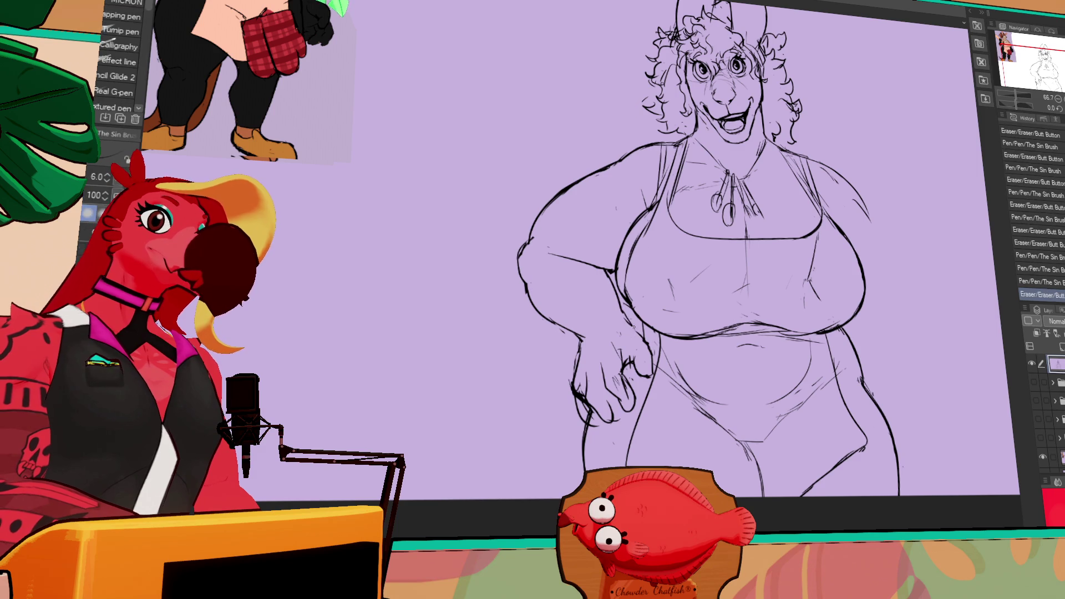
key(e)
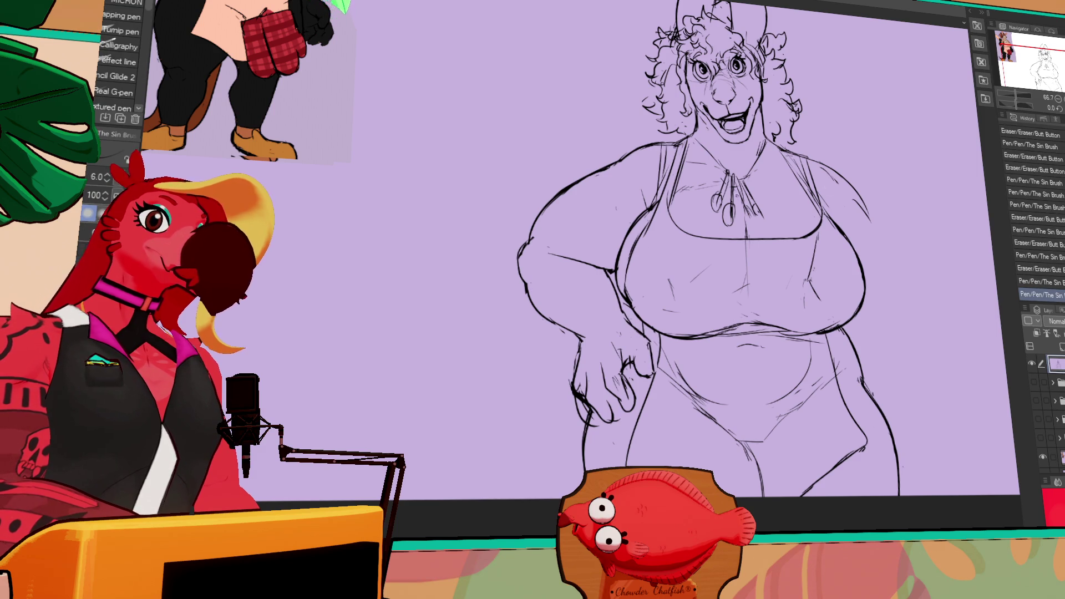
drag(626, 355, 630, 382)
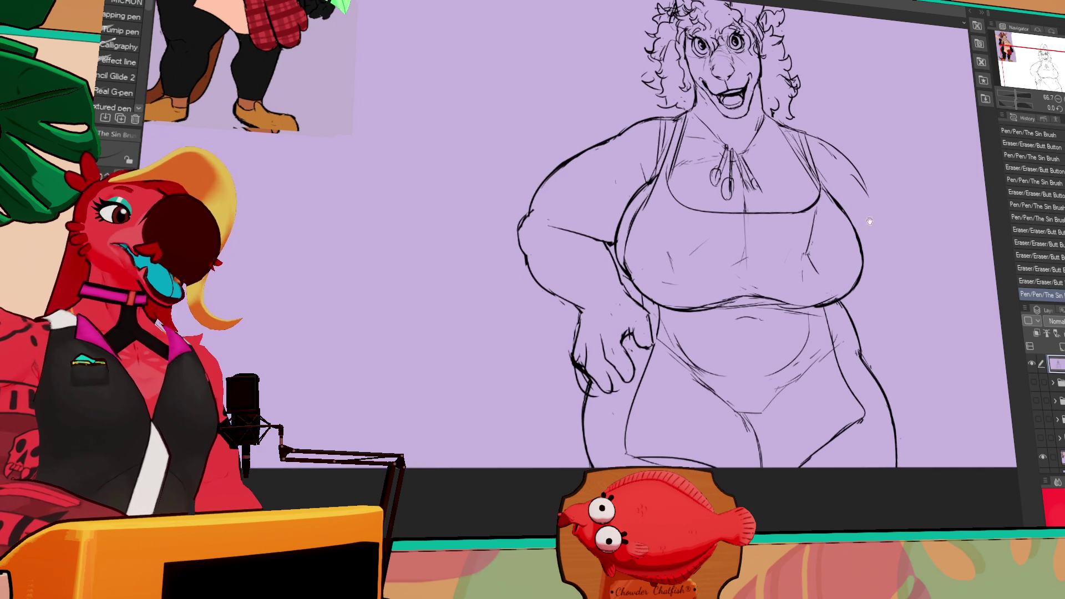
Add an ink stroke to the figure and erase stray lines, reverting a lower-body erasure.
mouse_move(700, 382)
mouse_down()
mouse_move(737, 413)
mouse_move(748, 452)
mouse_move(738, 427)
mouse_up()
key(e)
drag(732, 422, 720, 389)
key(ctrl+z)
key(ctrl+z)
key(p)
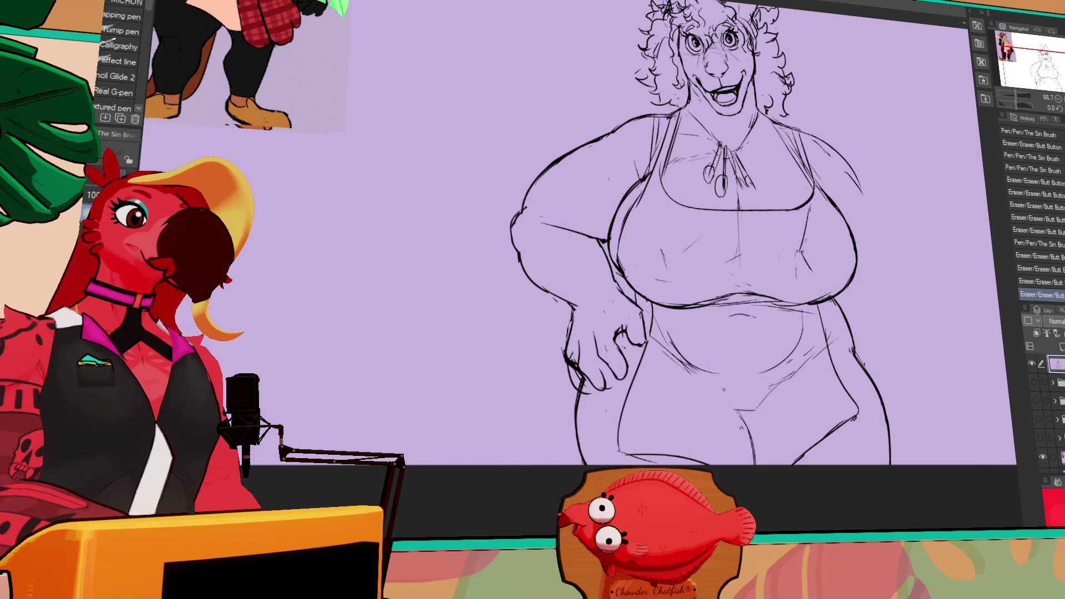
key(e)
drag(857, 294, 870, 304)
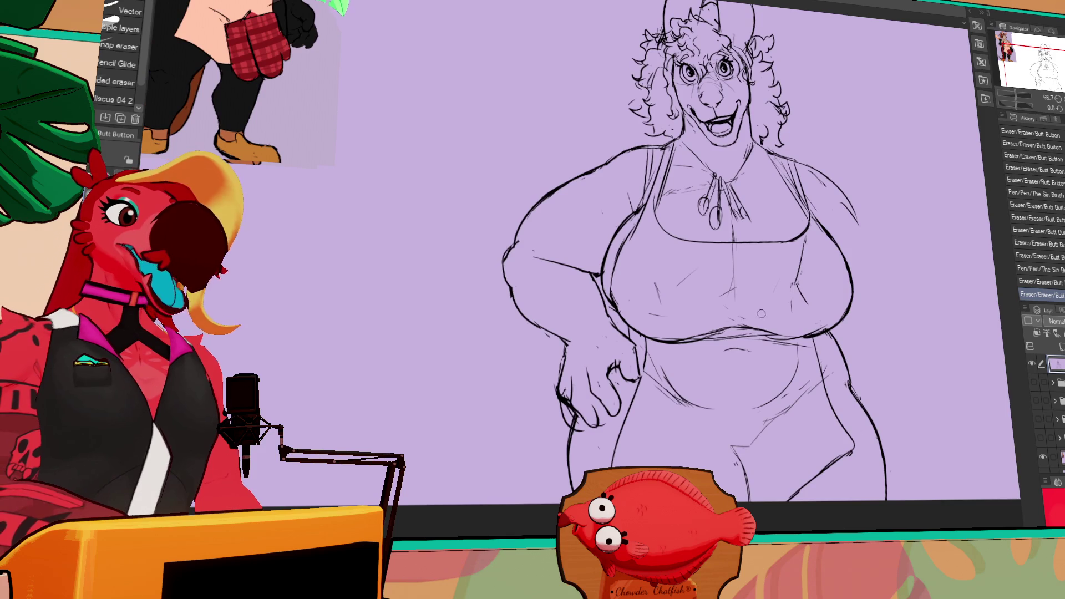
drag(771, 325, 763, 327)
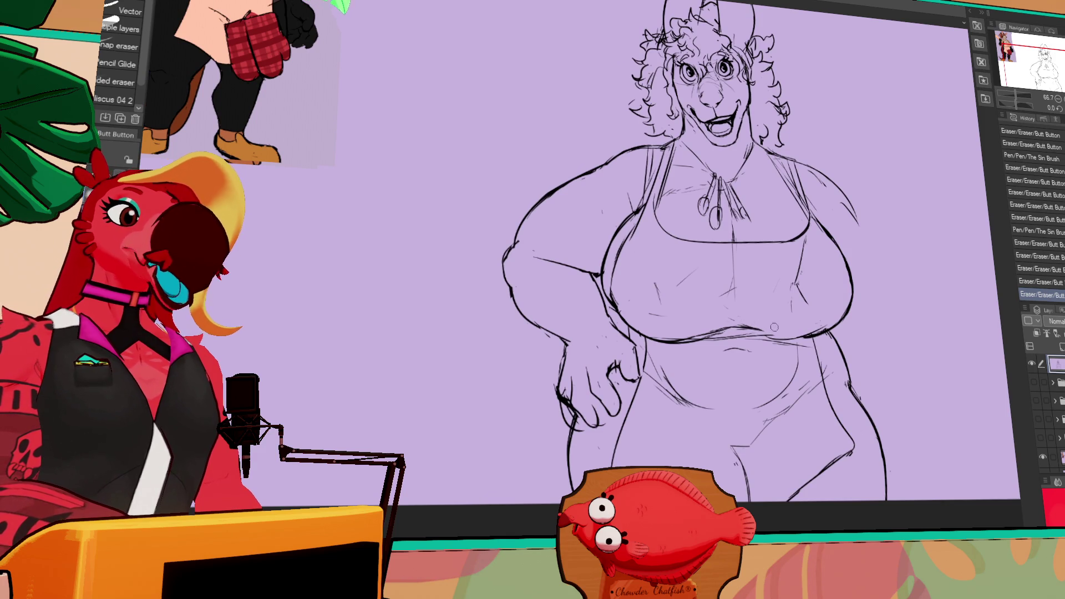
Erase the rough sketch lines on the torso.
key(p)
key(e)
drag(721, 330, 728, 332)
key(p)
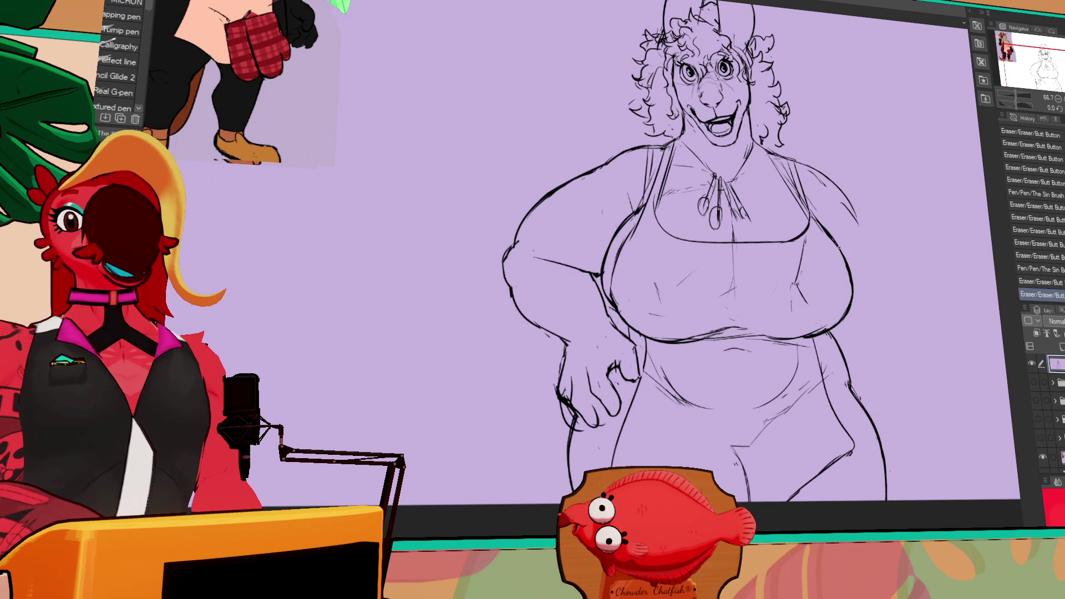
key(e)
drag(729, 315, 737, 303)
drag(816, 261, 848, 238)
mouse_move(842, 277)
mouse_down()
mouse_move(811, 215)
mouse_move(853, 291)
mouse_move(844, 302)
mouse_up()
Ink new torso strokes and redraw the tank top line.
key(p)
key(e)
key(p)
drag(848, 267, 849, 333)
key(e)
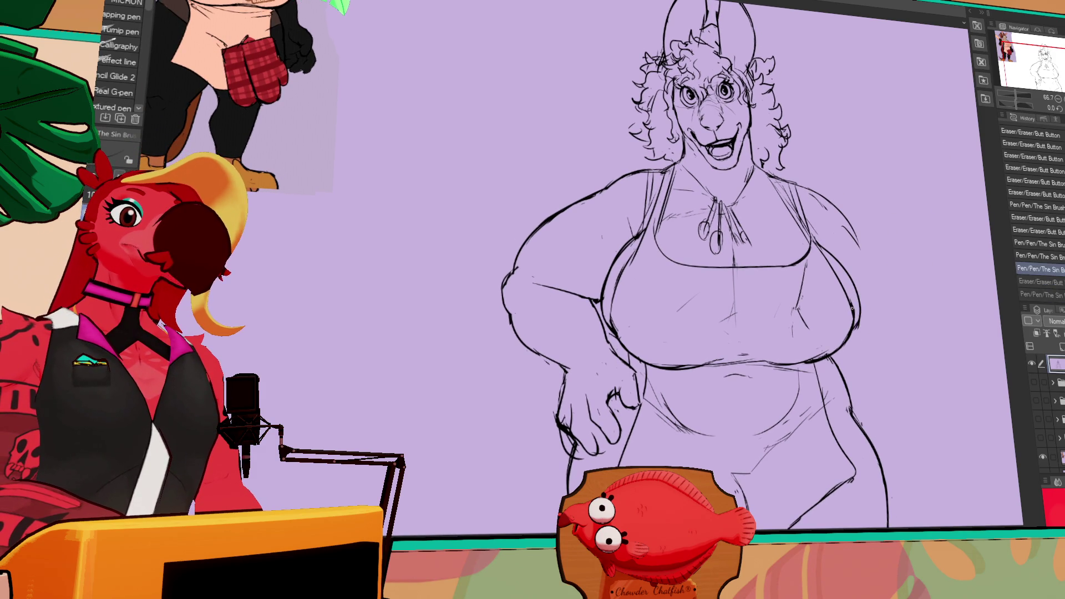
key(e)
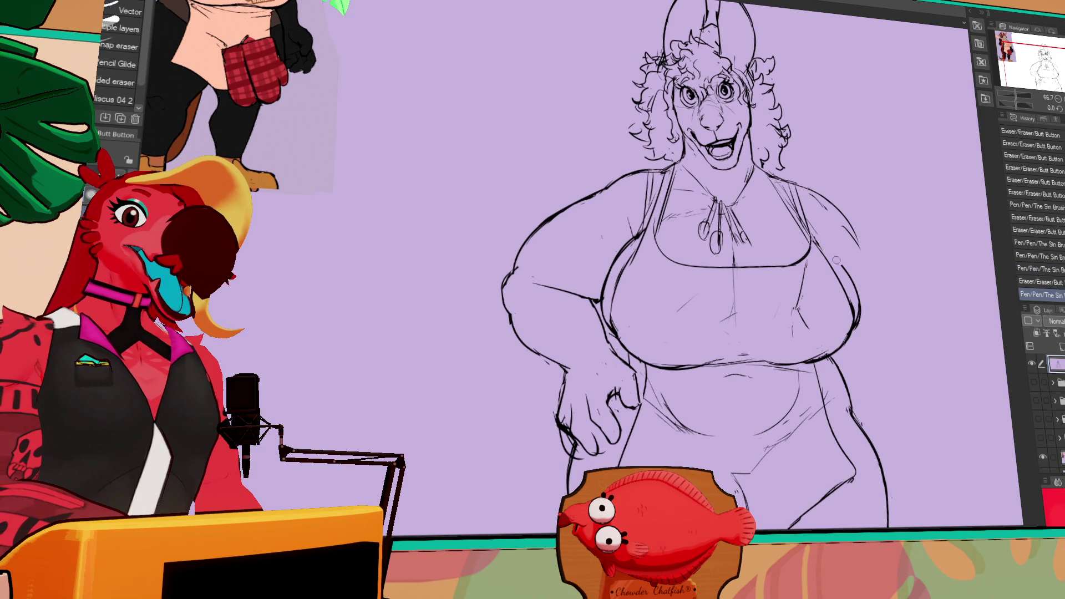
drag(838, 261, 843, 277)
key(p)
drag(821, 239, 854, 294)
key(ctrl+z)
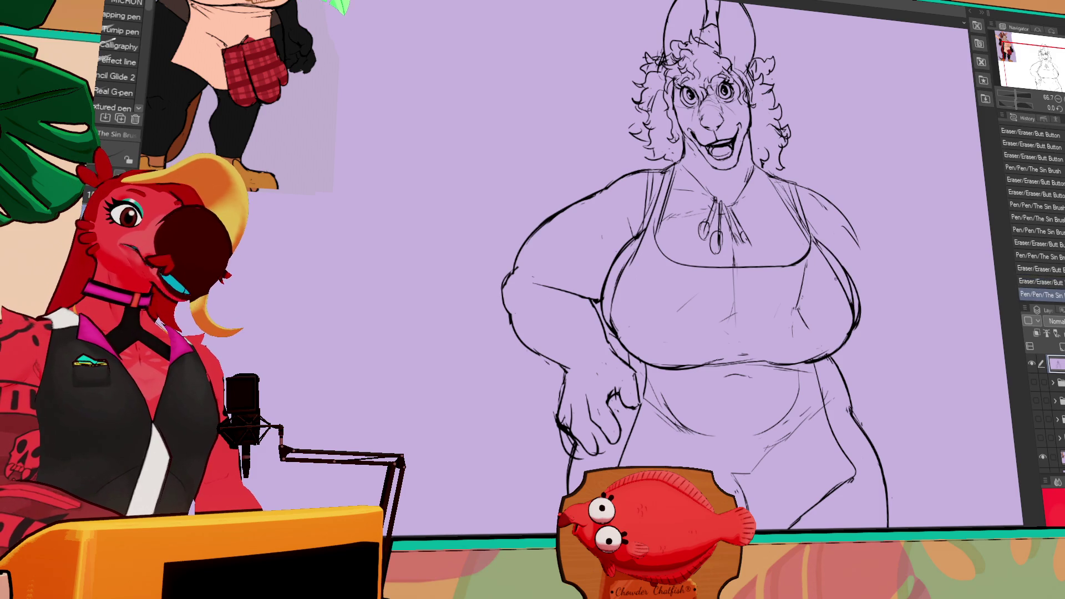
Erase and redraw the right breast outline, trimming leftover overlap.
key(e)
drag(857, 283, 859, 327)
mouse_move(849, 244)
mouse_down()
mouse_move(854, 277)
mouse_move(839, 314)
mouse_up()
key(p)
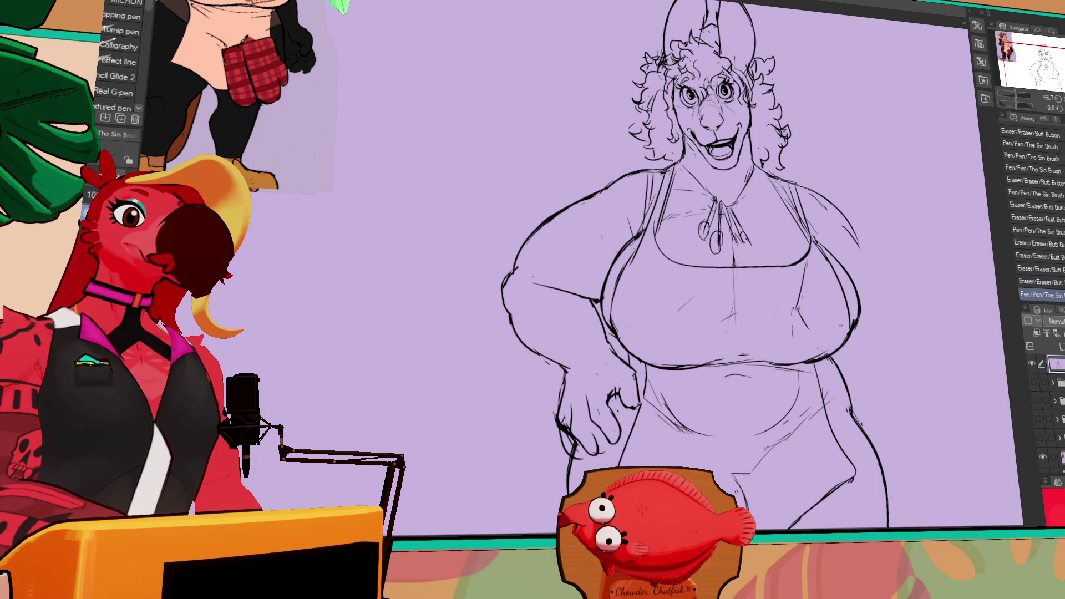
key(e)
key(p)
mouse_move(849, 250)
mouse_down()
mouse_move(854, 277)
mouse_move(840, 310)
mouse_up()
key(e)
drag(848, 255, 858, 322)
drag(832, 250, 839, 310)
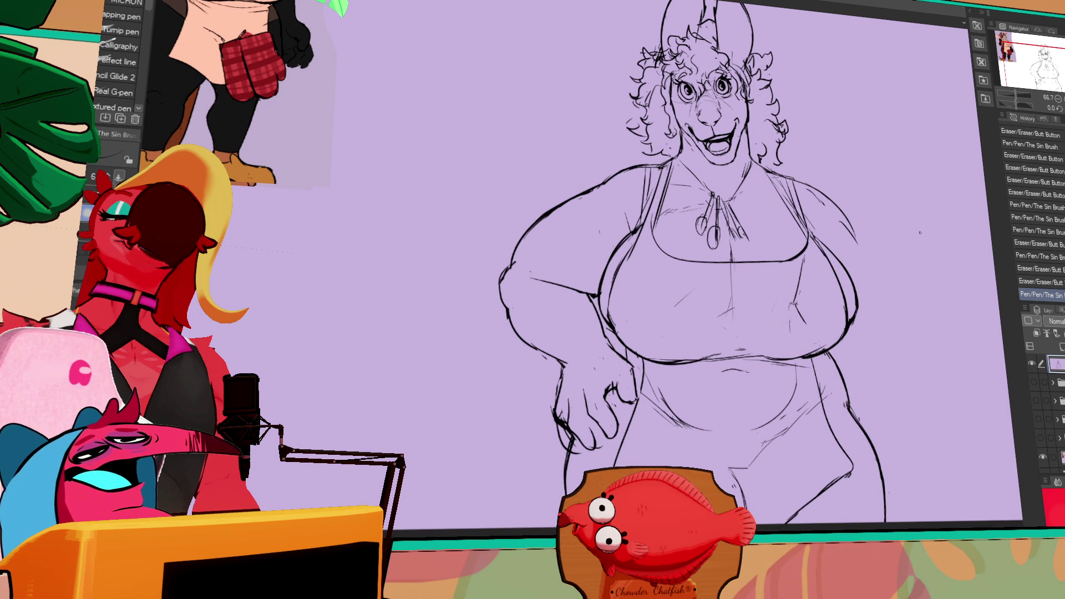
Redraw the right body outline and clear leftover lines around the right shoulder.
drag(849, 299, 843, 333)
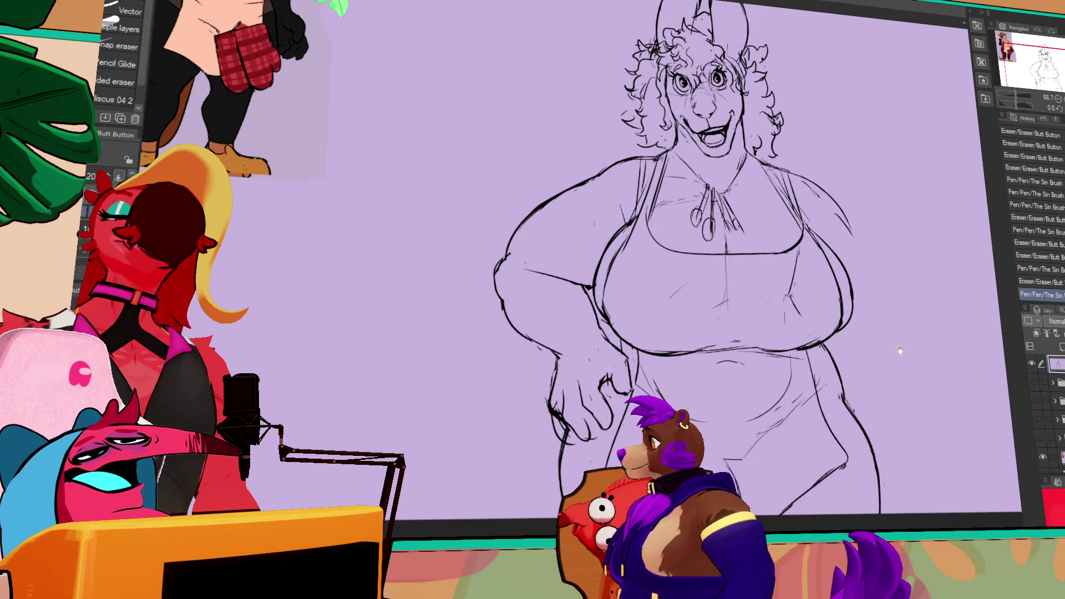
key(e)
drag(843, 214, 839, 225)
drag(842, 215, 837, 223)
drag(840, 217, 836, 222)
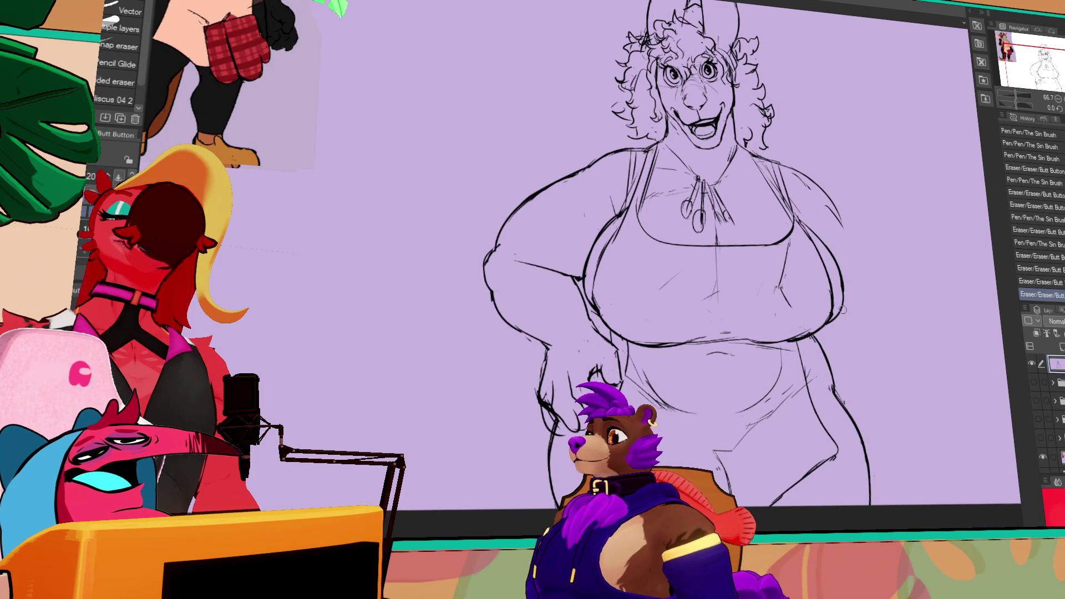
key(p)
drag(841, 274, 842, 284)
key(ctrl+z)
key(ctrl+y)
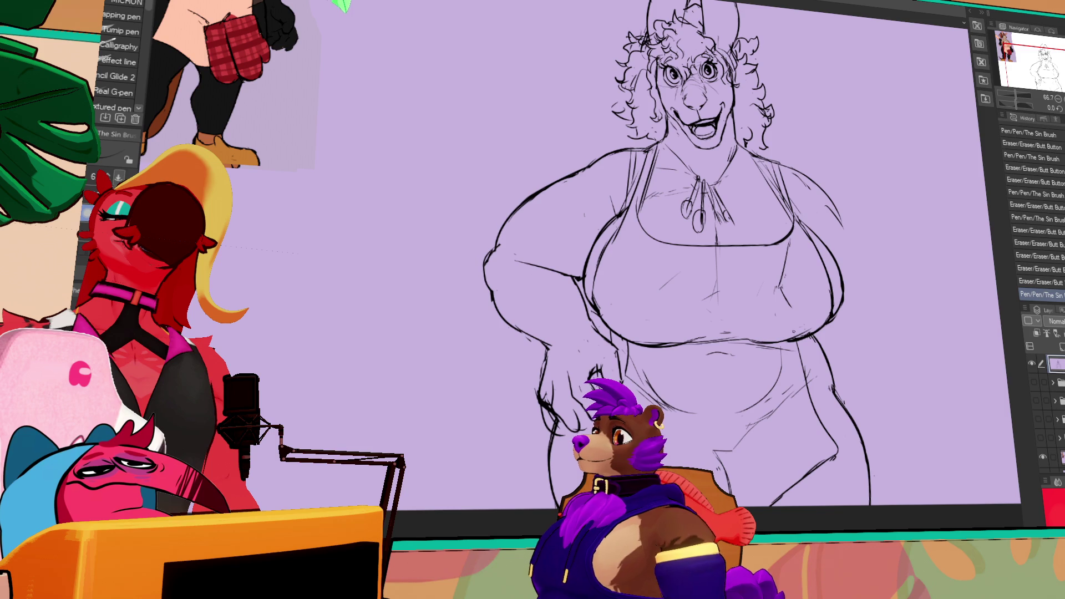
Erase leftover sketch lines and a stray line across the torso.
key(e)
drag(823, 336, 816, 340)
drag(702, 347, 722, 340)
key(p)
key(ctrl+z)
key(e)
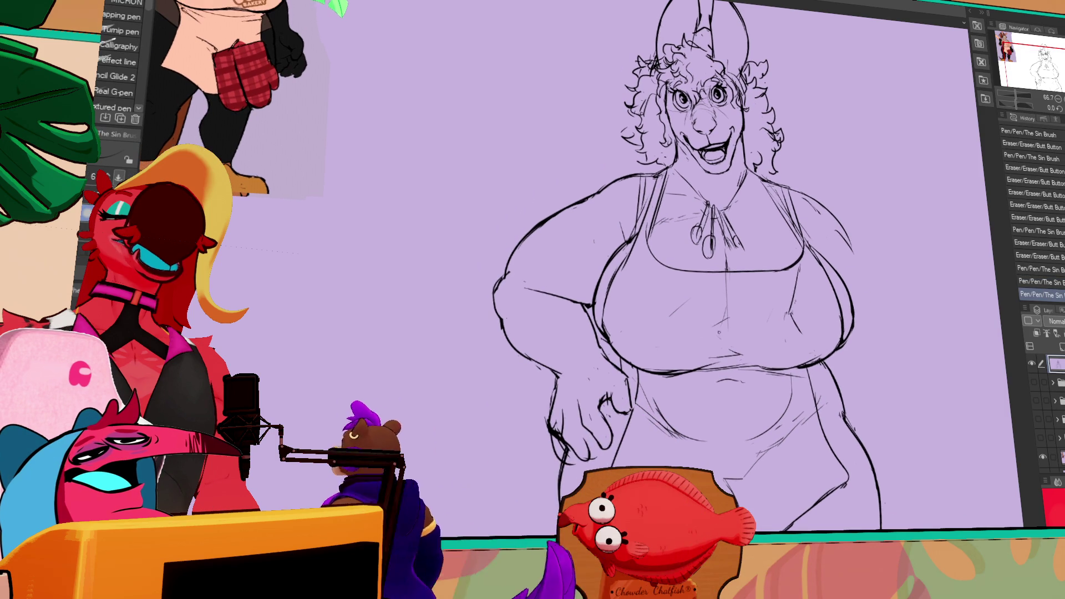
drag(718, 303, 668, 341)
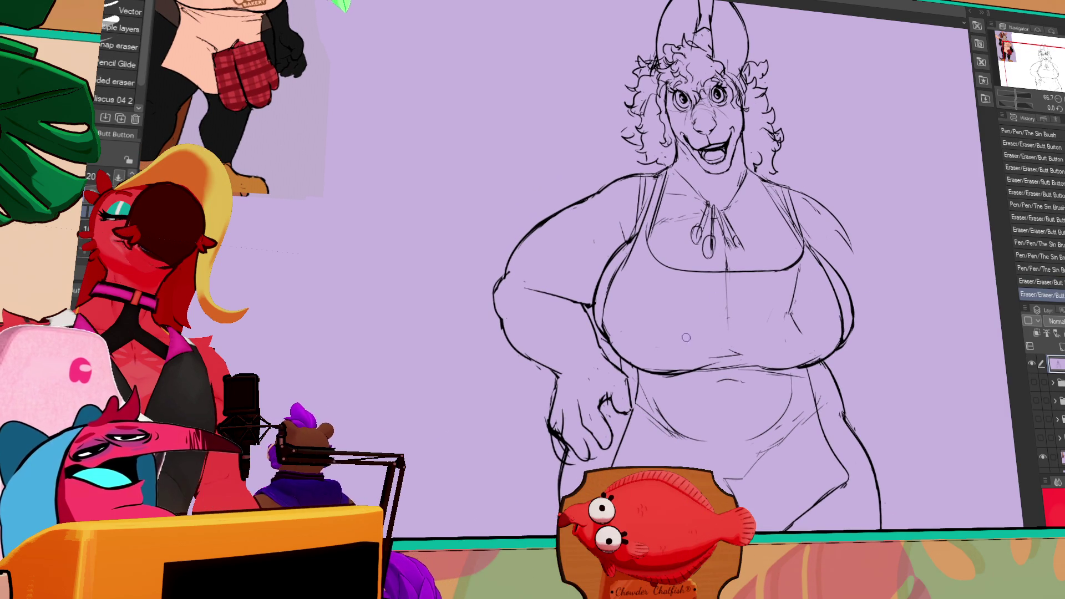
scroll(822, 289, up, 3)
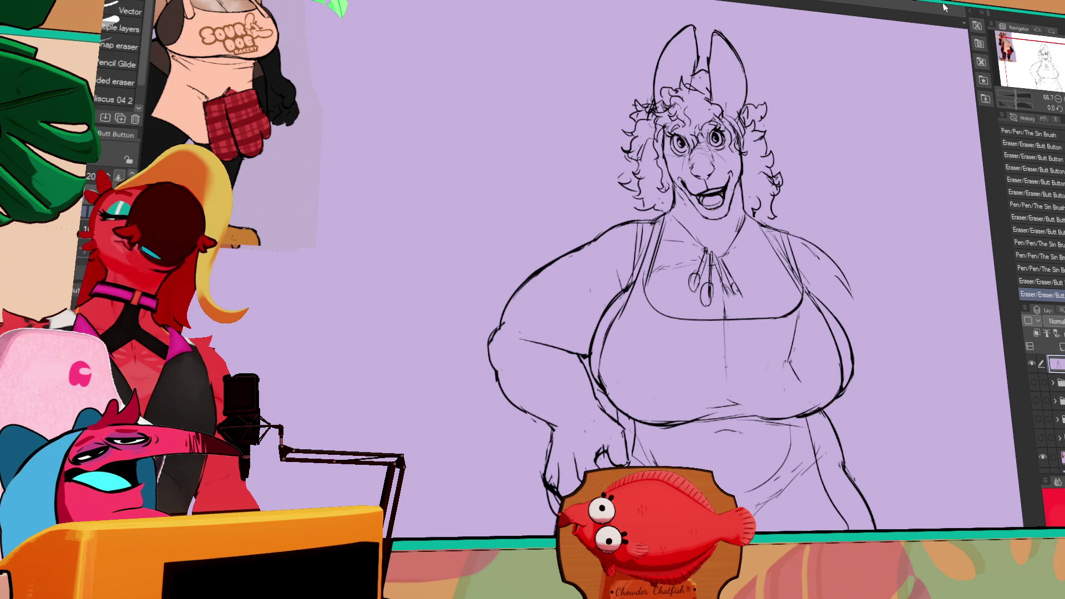
mouse_move(841, 266)
mouse_down()
mouse_move(836, 207)
mouse_move(805, 232)
mouse_up()
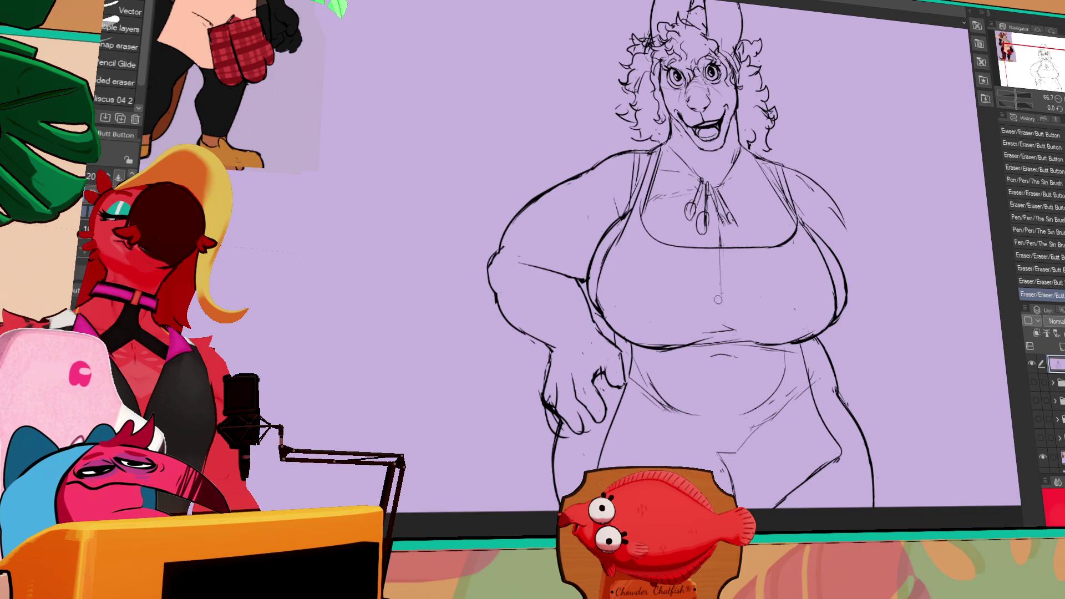
key(p)
drag(718, 307, 716, 303)
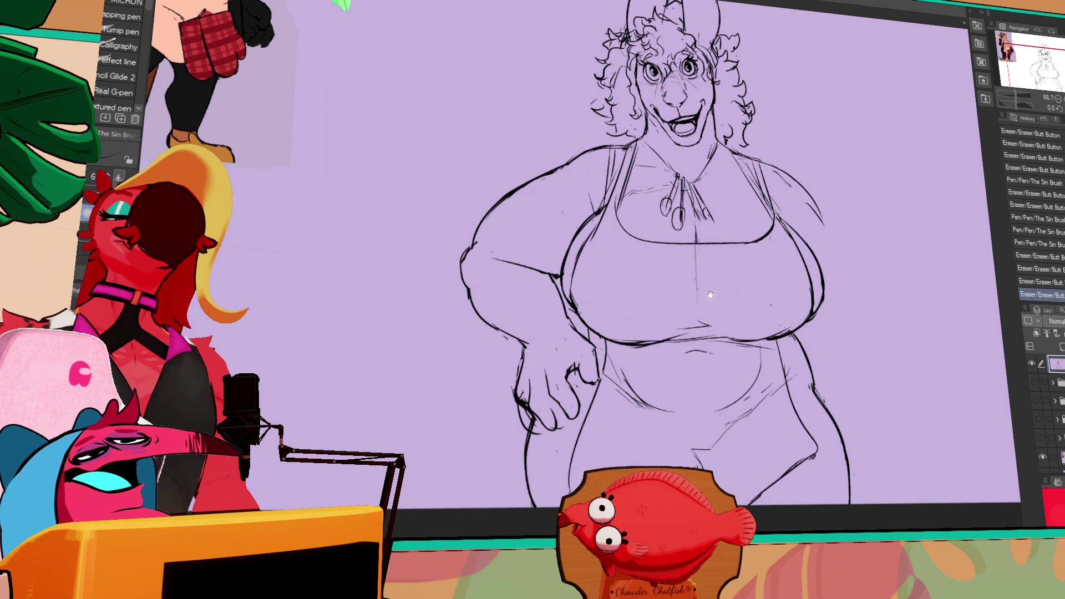
key(m)
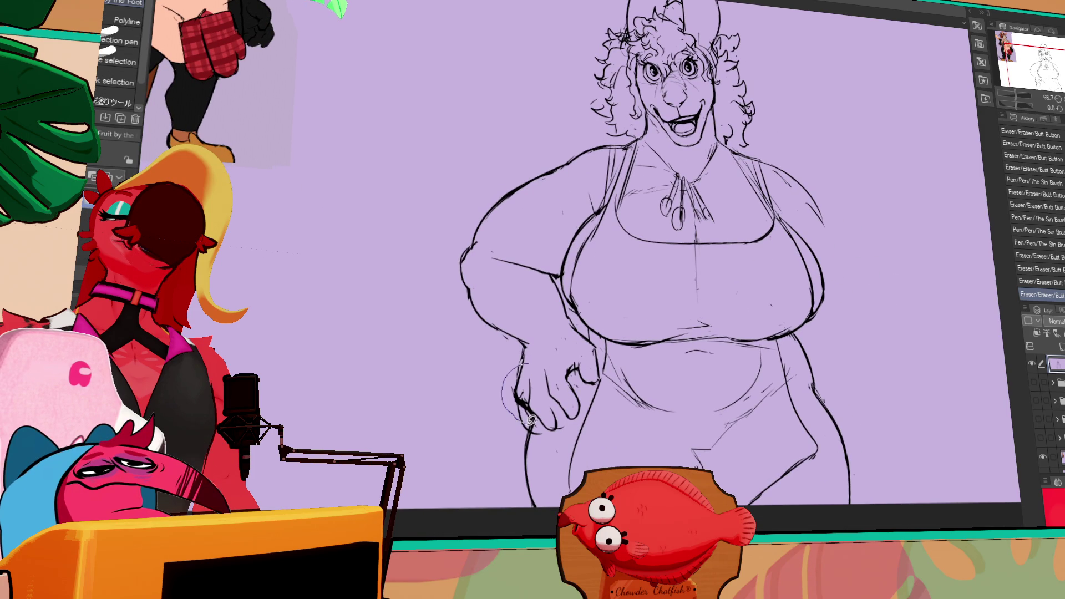
Lasso the hip-resting hand, rotate and move it with Scale/Rotate, then commit and deselect.
drag(585, 386, 538, 363)
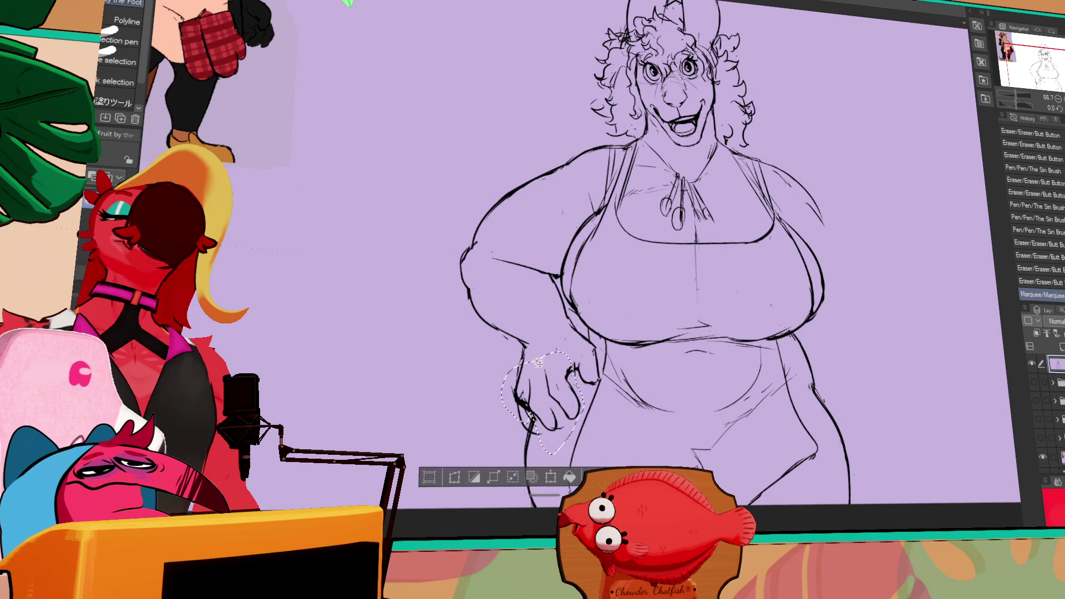
click(568, 478)
mouse_move(593, 415)
mouse_down()
mouse_move(587, 423)
mouse_move(591, 413)
mouse_move(536, 374)
mouse_move(527, 410)
mouse_up()
key(Return)
key(ctrl+d)
Retouch the wrist lines and small marks beside the transformed hand.
drag(519, 393, 524, 405)
drag(520, 393, 524, 404)
drag(532, 386, 538, 402)
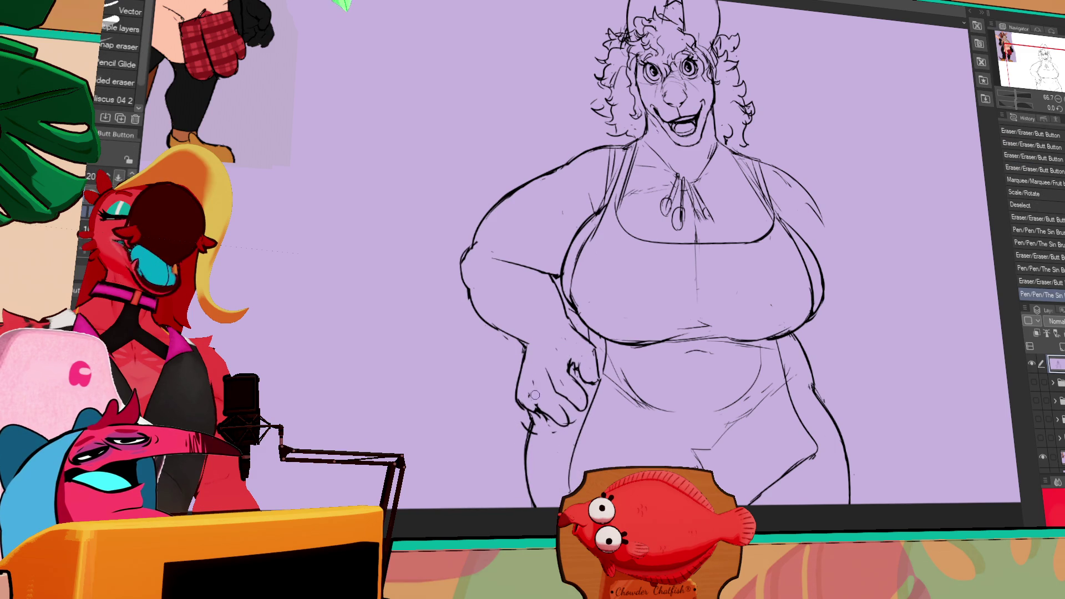
click(532, 375)
click(532, 376)
Erase and re-ink tiny specks around the fingers and knuckles.
key(e)
click(542, 372)
key(p)
click(542, 373)
key(e)
click(543, 375)
key(p)
key(e)
click(543, 379)
click(544, 379)
click(543, 379)
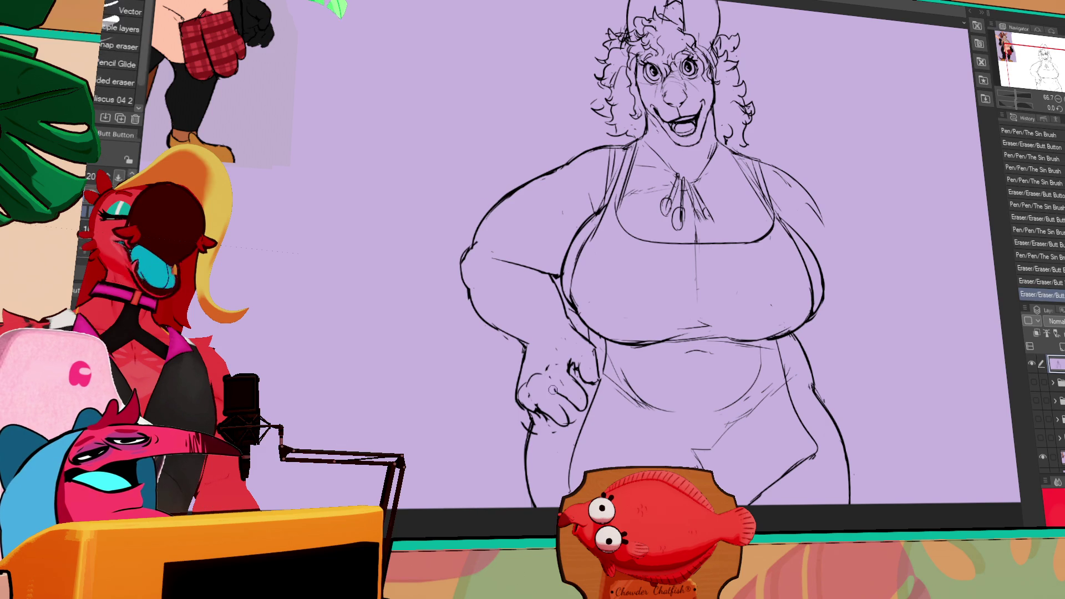
key(p)
click(543, 378)
drag(827, 229, 836, 273)
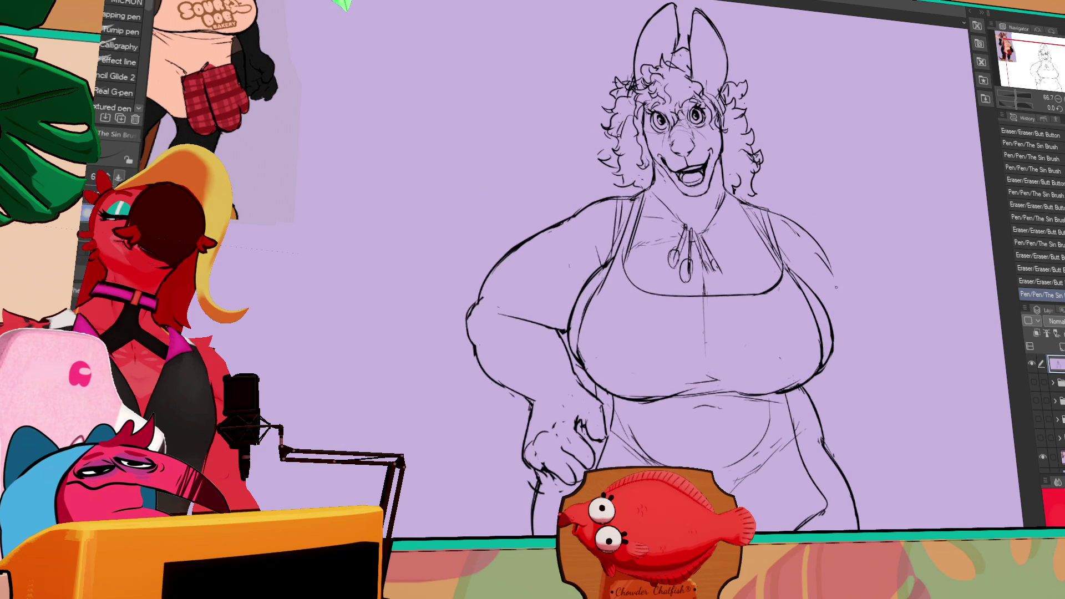
Add a small stroke near the hand and rework the left arm outline.
key(e)
key(p)
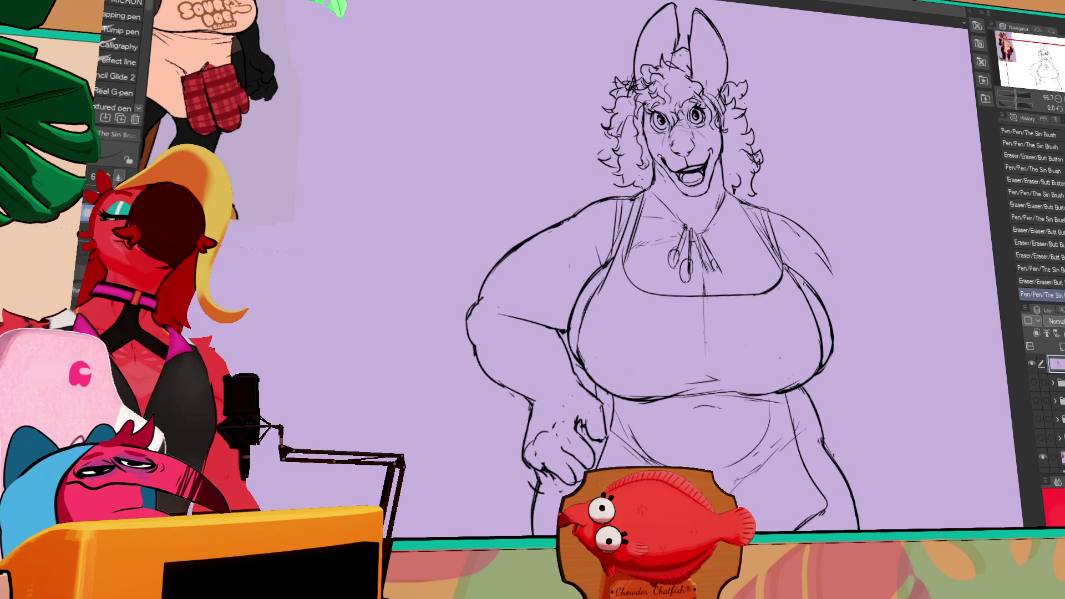
drag(831, 210, 833, 202)
click(555, 375)
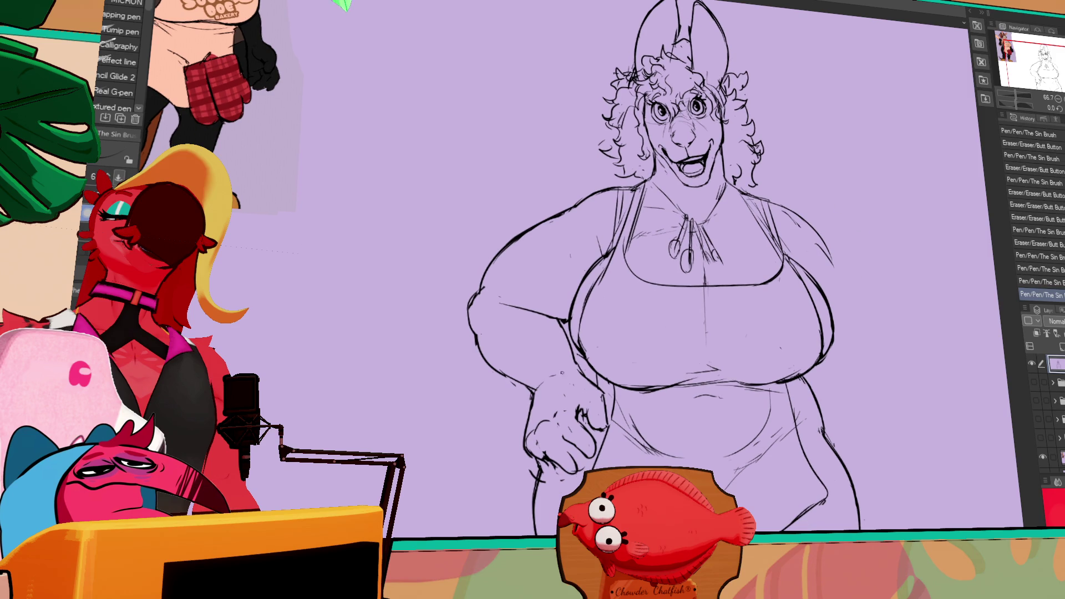
drag(587, 318, 579, 288)
key(m)
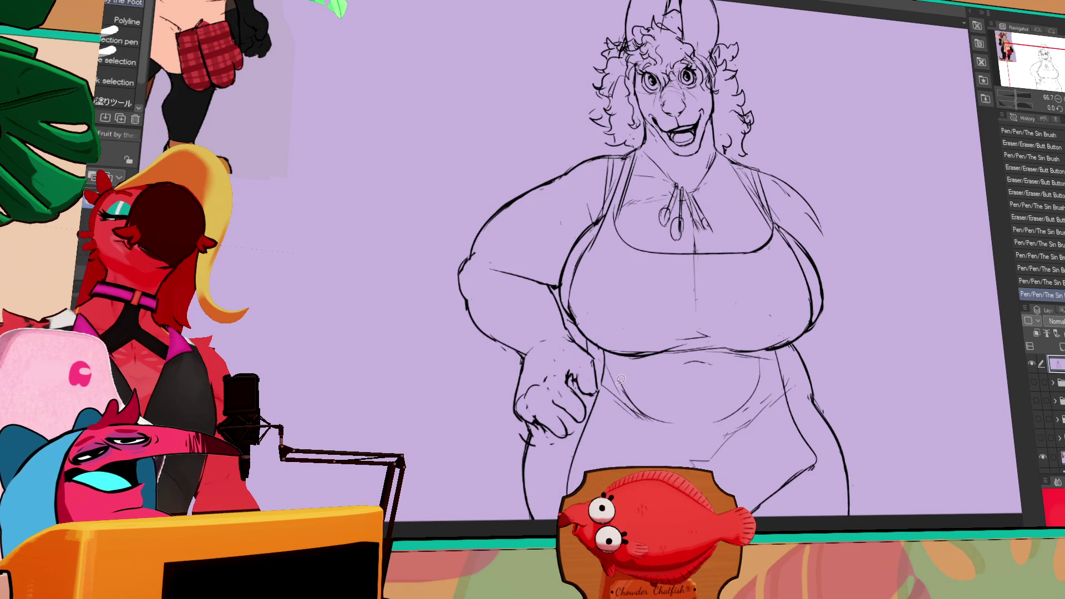
key(e)
drag(466, 252, 465, 287)
key(p)
key(e)
Compare recent strokes with undo/redo, then erase a stray line near the chest.
mouse_move(773, 194)
mouse_down()
mouse_move(940, 316)
mouse_move(910, 258)
mouse_move(916, 241)
mouse_move(887, 294)
mouse_up()
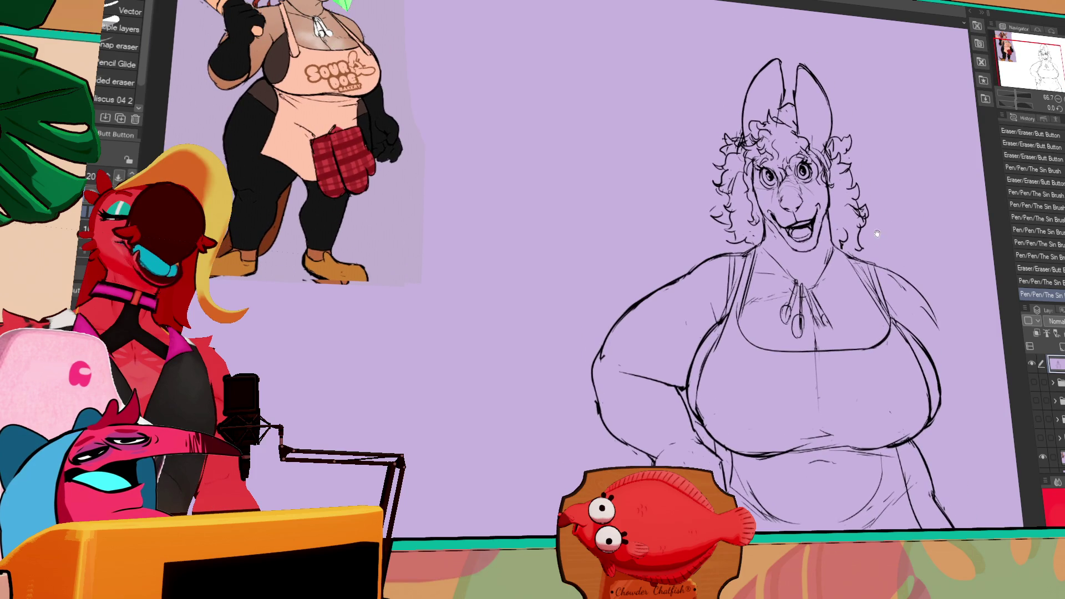
drag(832, 222, 824, 214)
key(p)
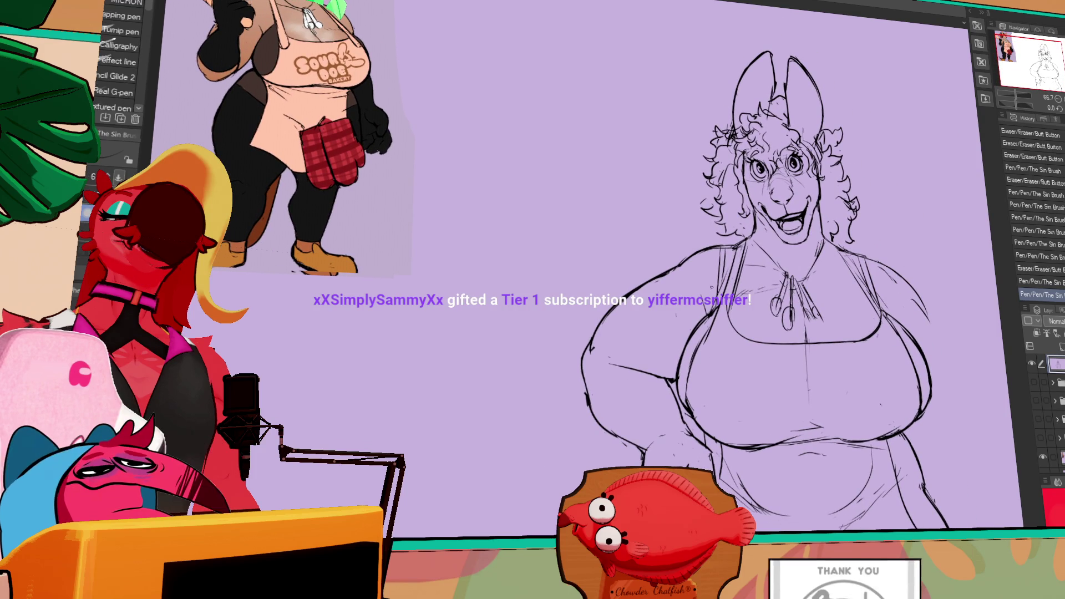
key(ctrl+z)
key(ctrl+y)
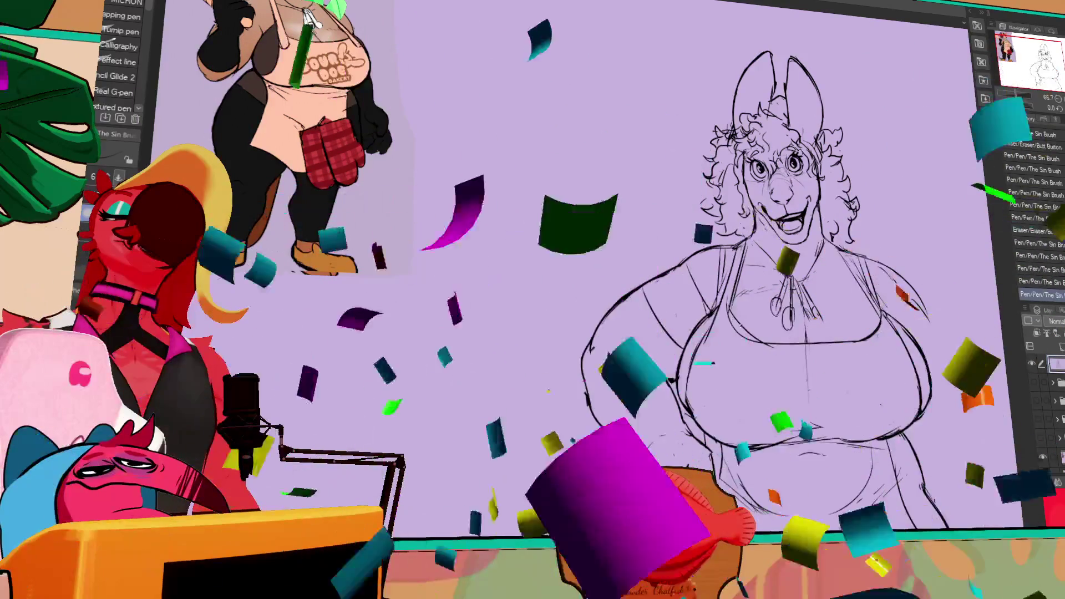
key(e)
drag(801, 288, 797, 273)
mouse_move(859, 295)
mouse_down()
mouse_move(837, 269)
mouse_move(797, 276)
mouse_up()
key(p)
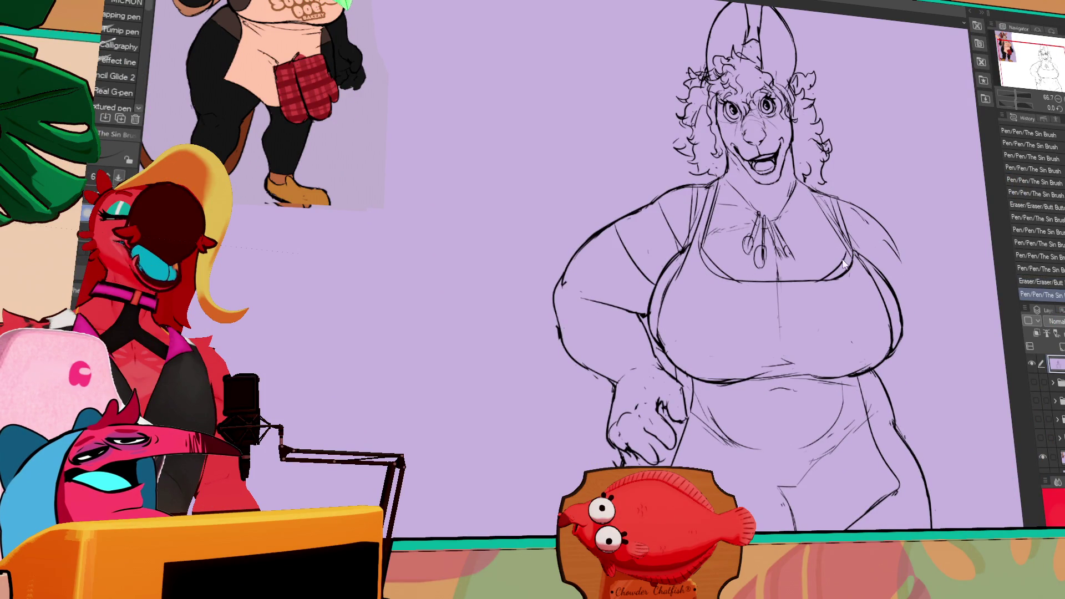
Erase stray lines along the tank top neckline.
drag(810, 281, 821, 286)
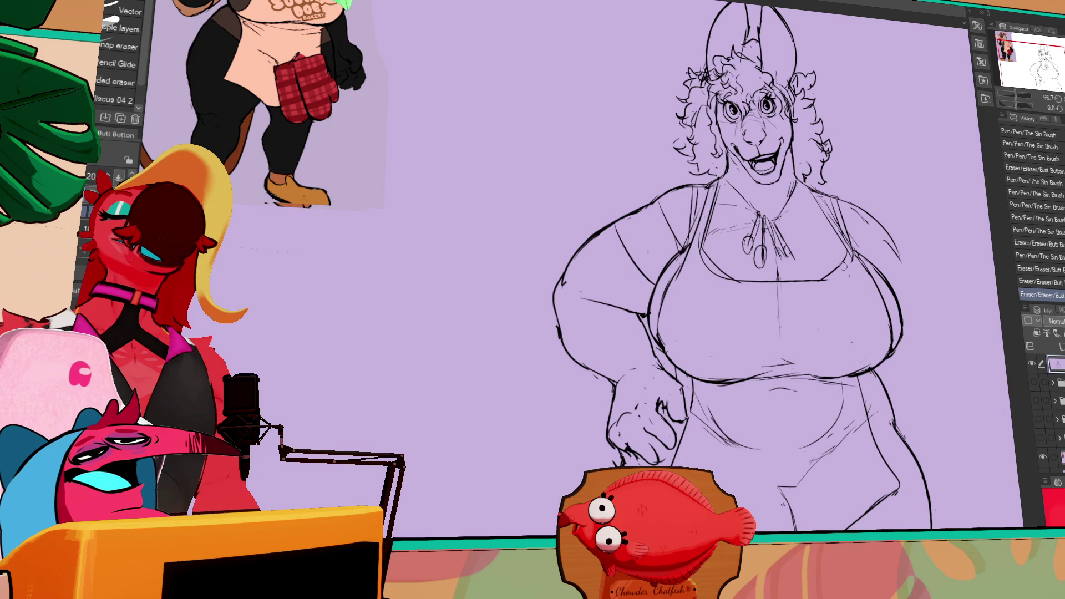
key(p)
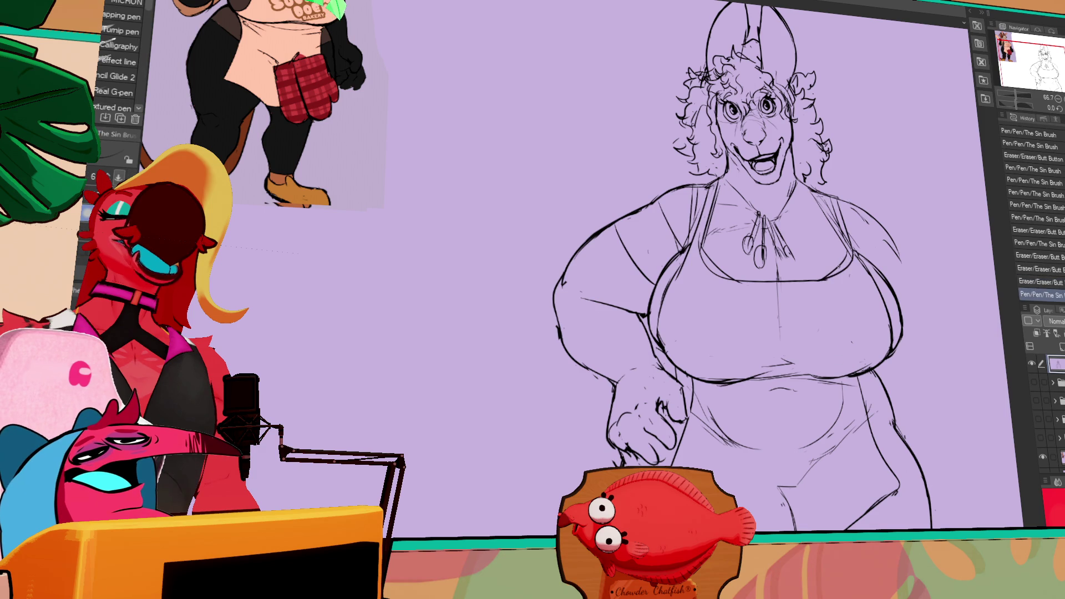
key(e)
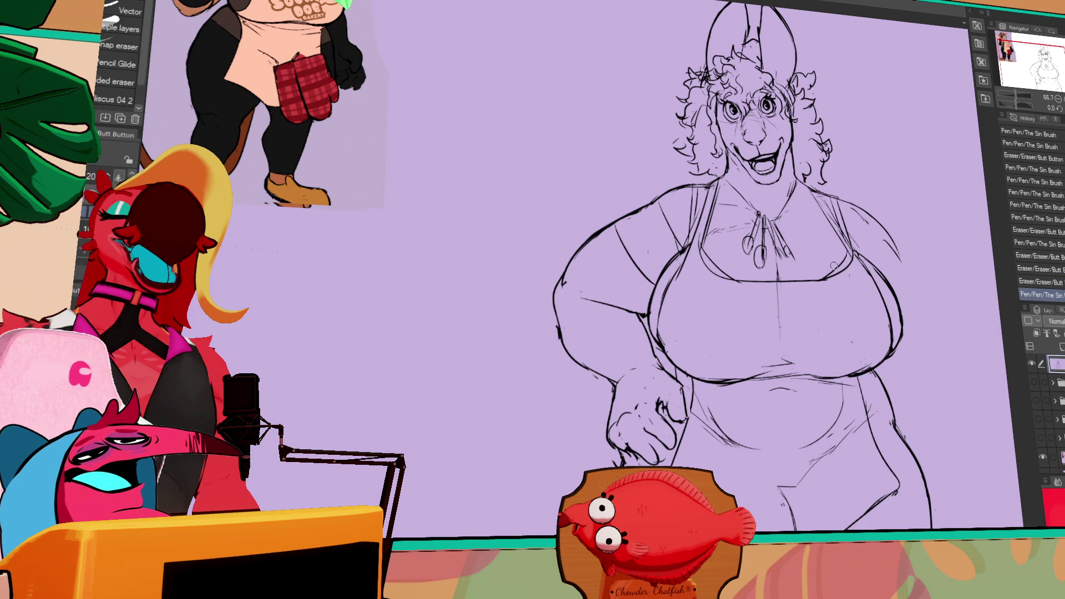
key(p)
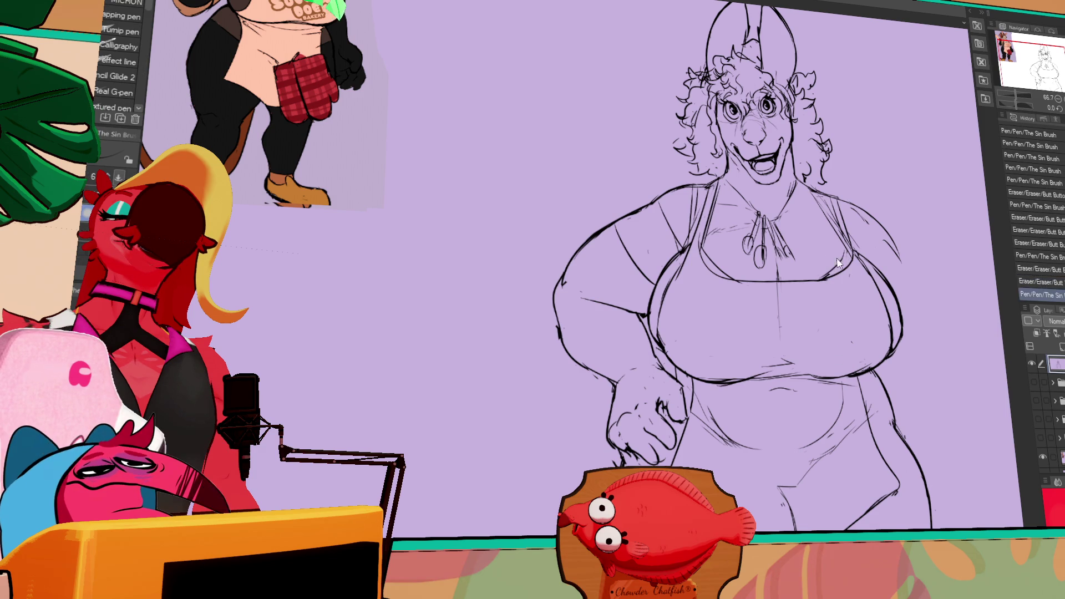
key(e)
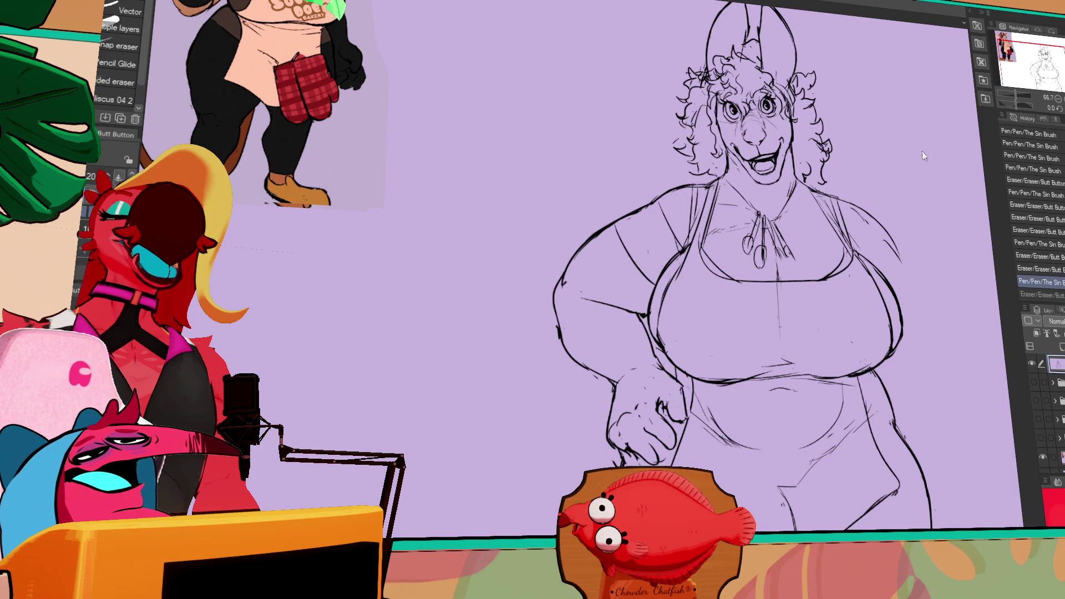
drag(837, 254, 833, 271)
key(p)
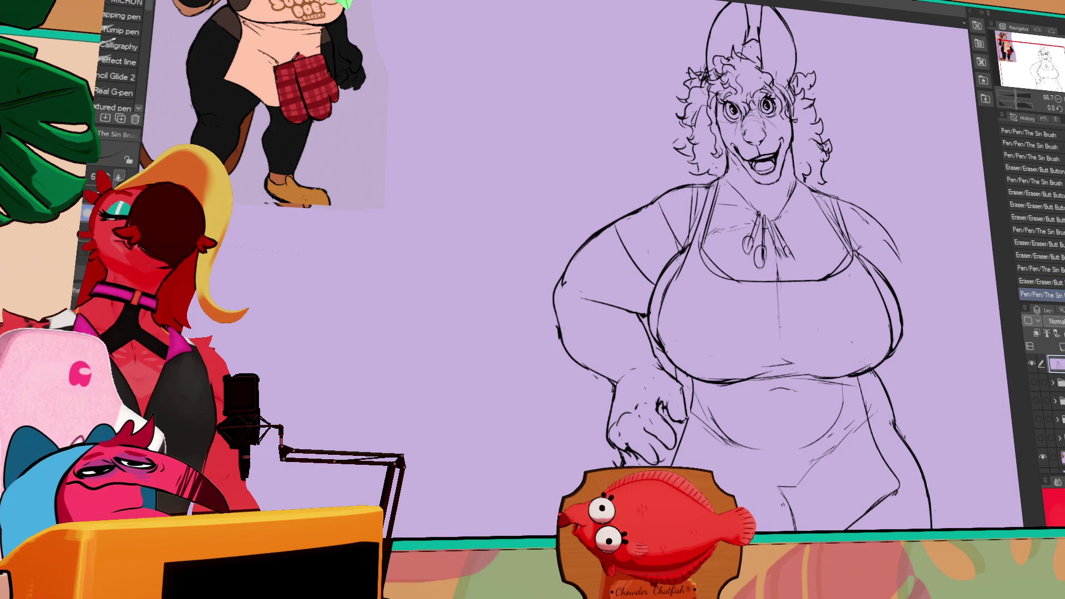
Trim the right strap line, undoing a trial stroke at the left shoulder.
key(e)
mouse_move(866, 222)
mouse_down()
mouse_move(891, 244)
mouse_move(856, 245)
mouse_up()
key(p)
key(e)
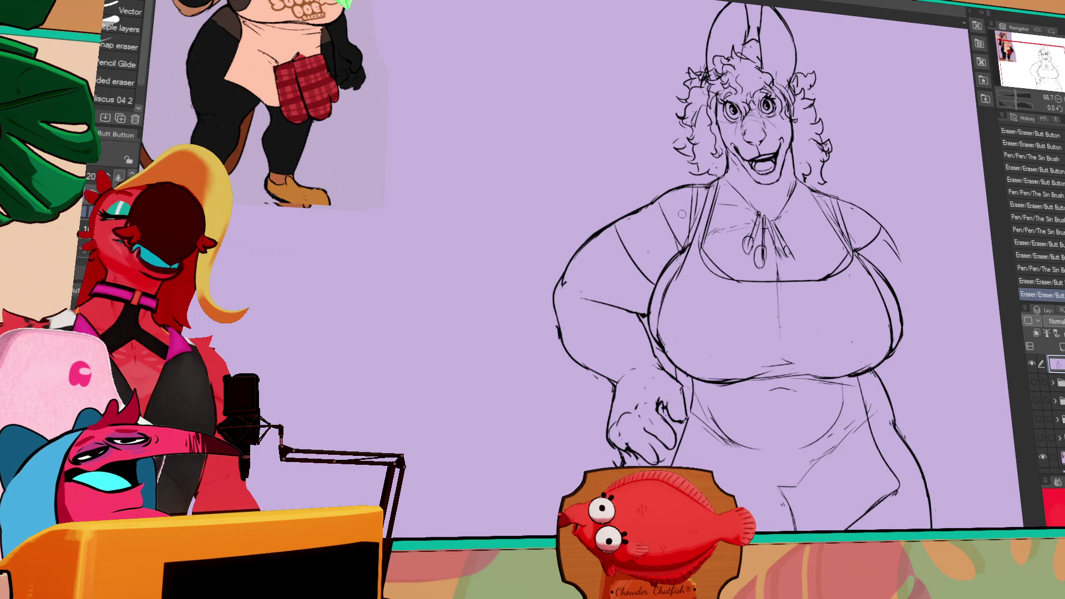
key(p)
drag(653, 208, 644, 225)
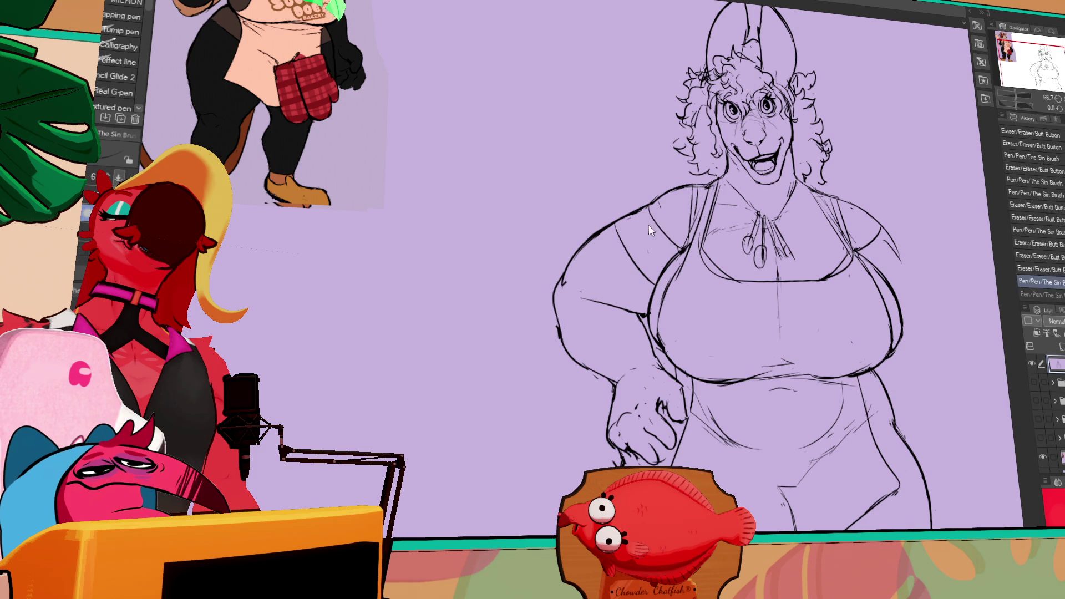
key(ctrl+z)
key(e)
mouse_move(864, 238)
mouse_down()
mouse_move(857, 244)
mouse_move(893, 208)
mouse_up()
key(p)
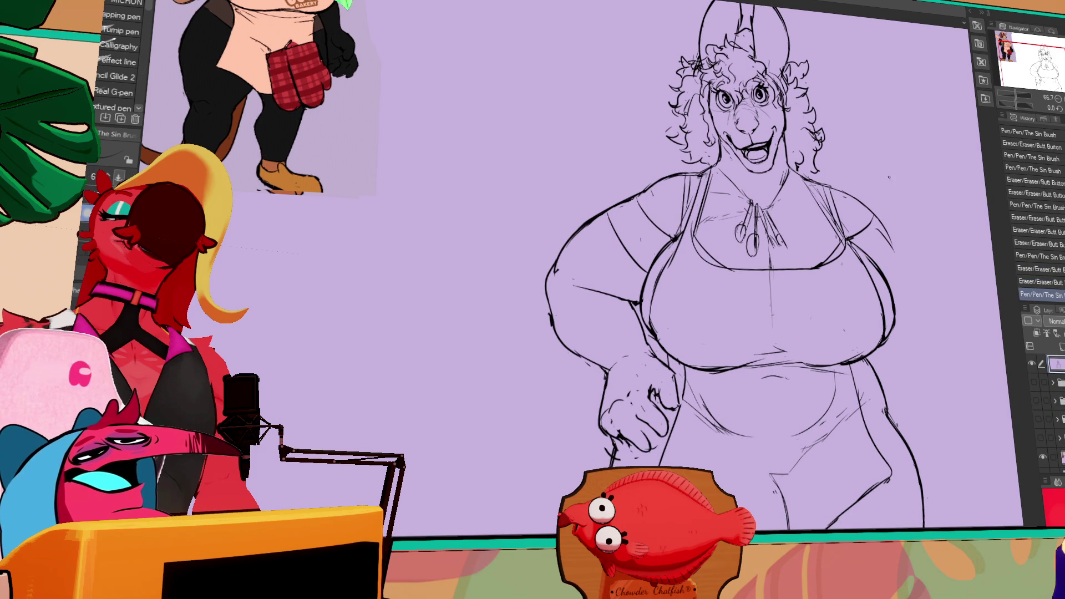
Ink a trial line near the top of the figure and undo it.
key(e)
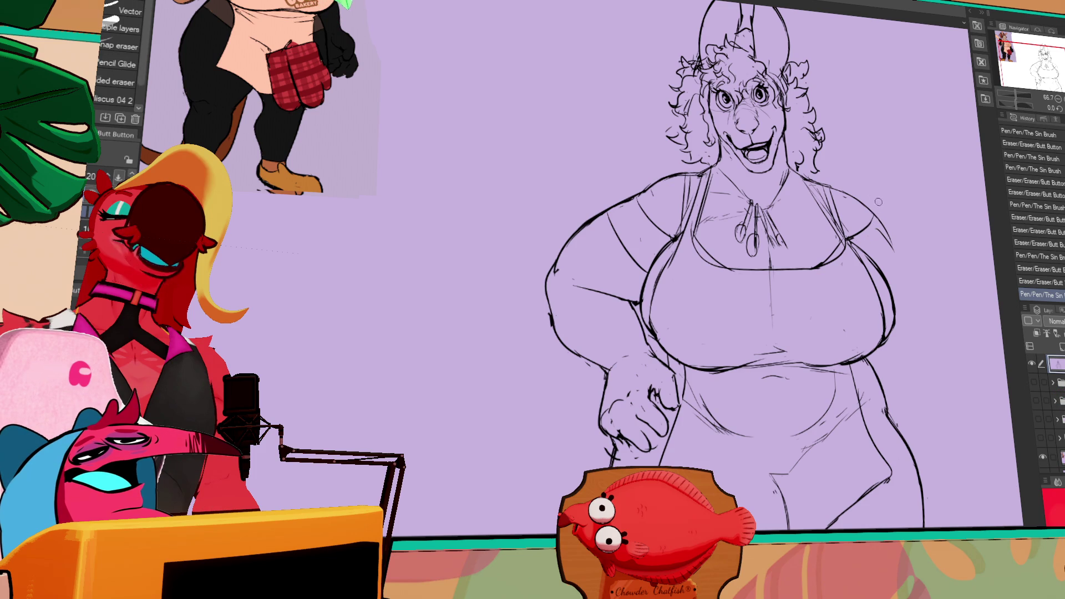
key(p)
drag(688, 199, 690, 206)
key(ctrl+z)
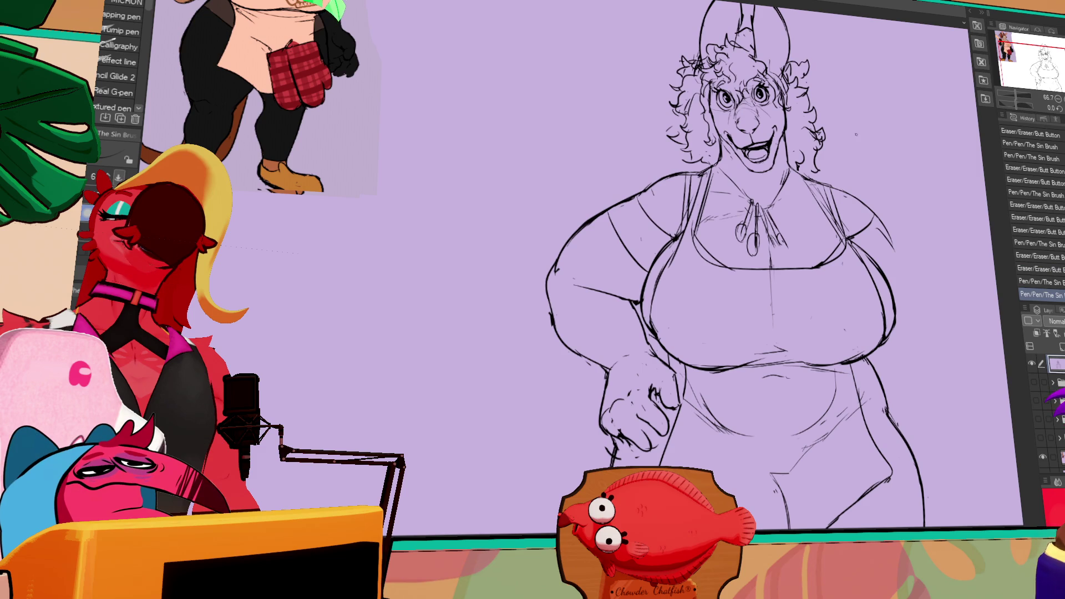
key(e)
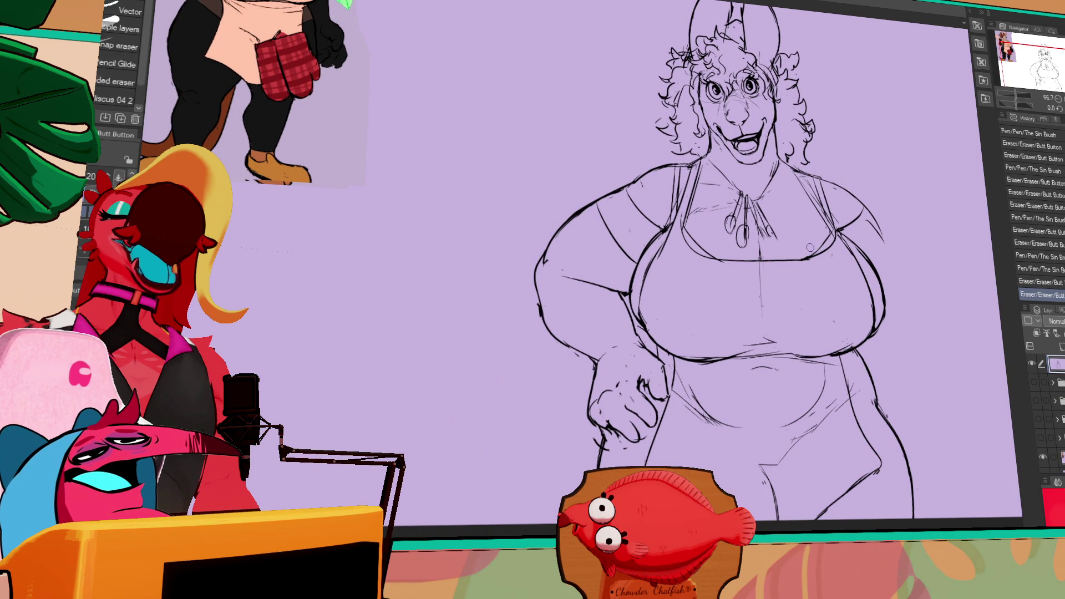
key(p)
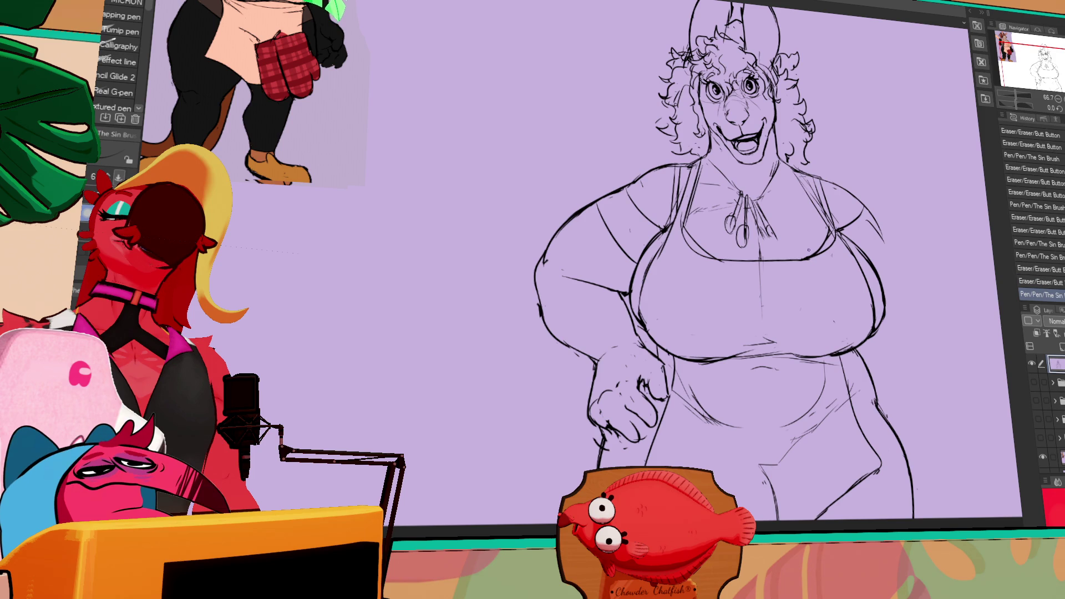
scroll(870, 214, up, 1)
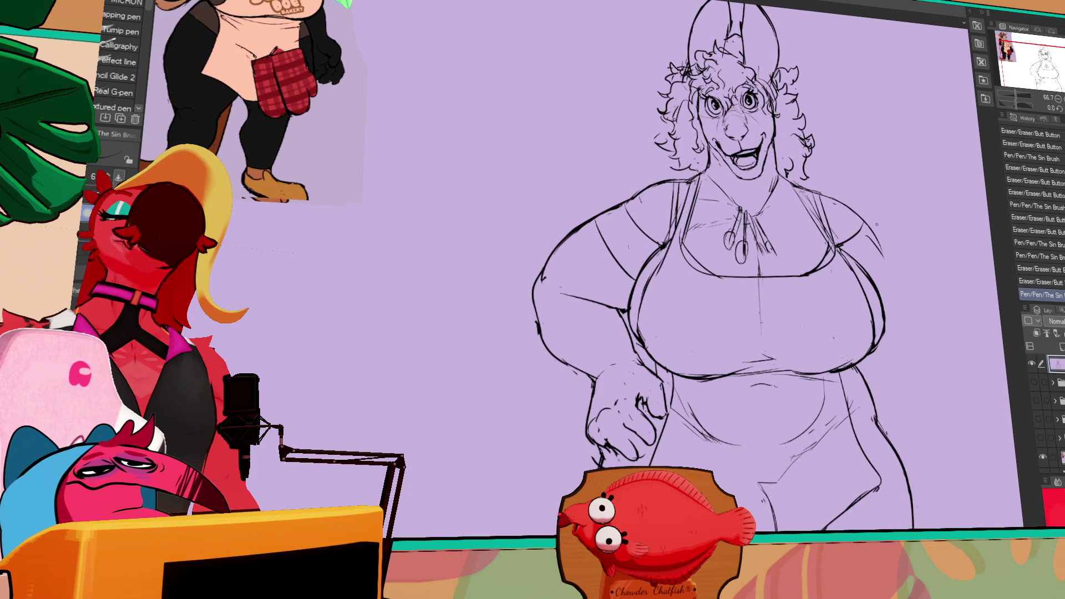
drag(901, 202, 900, 209)
Erase and redraw the line along the arm, removing a stray stroke below it.
key(e)
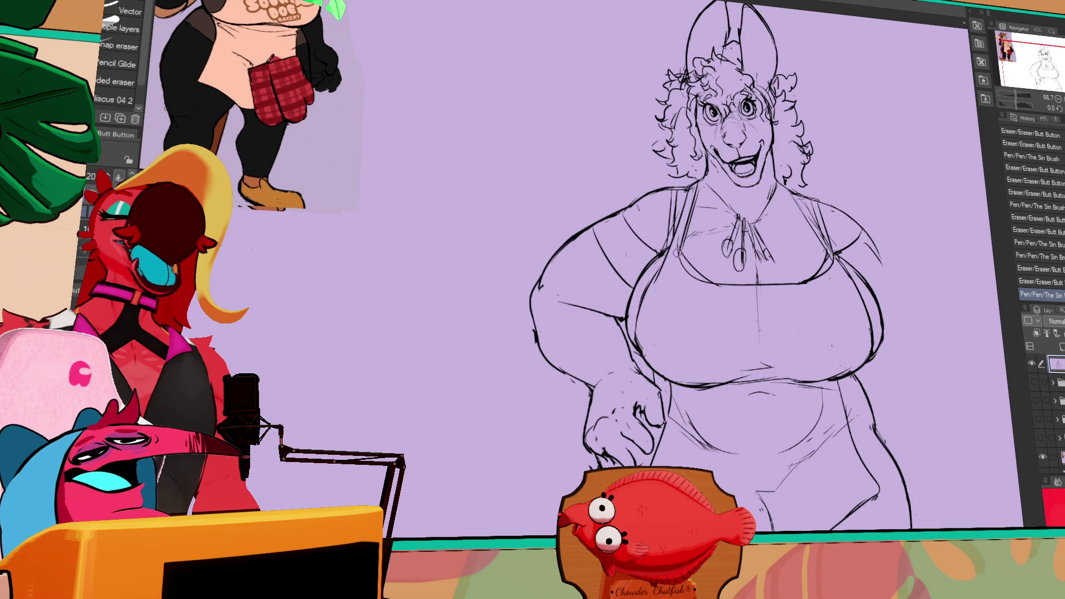
mouse_move(640, 306)
mouse_down()
mouse_move(662, 272)
mouse_move(635, 331)
mouse_up()
key(p)
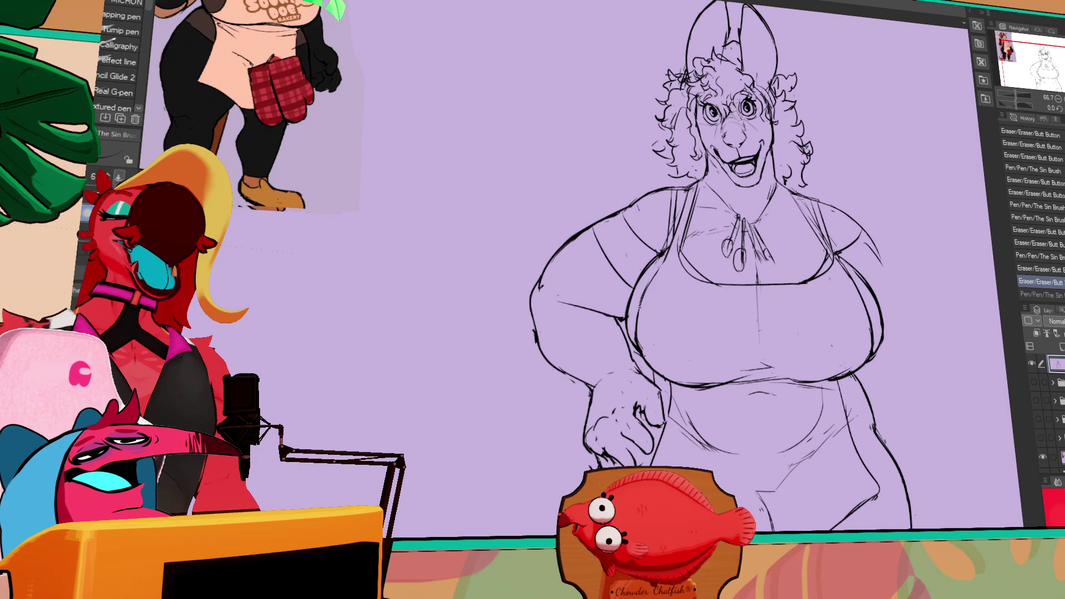
key(e)
drag(661, 276, 644, 303)
key(p)
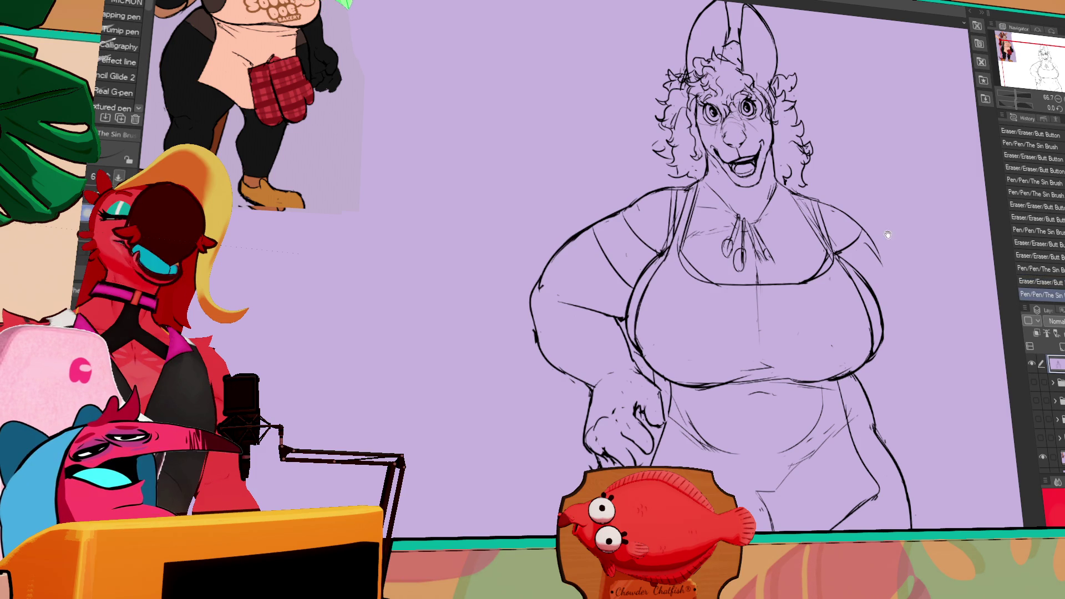
key(e)
drag(642, 322, 637, 362)
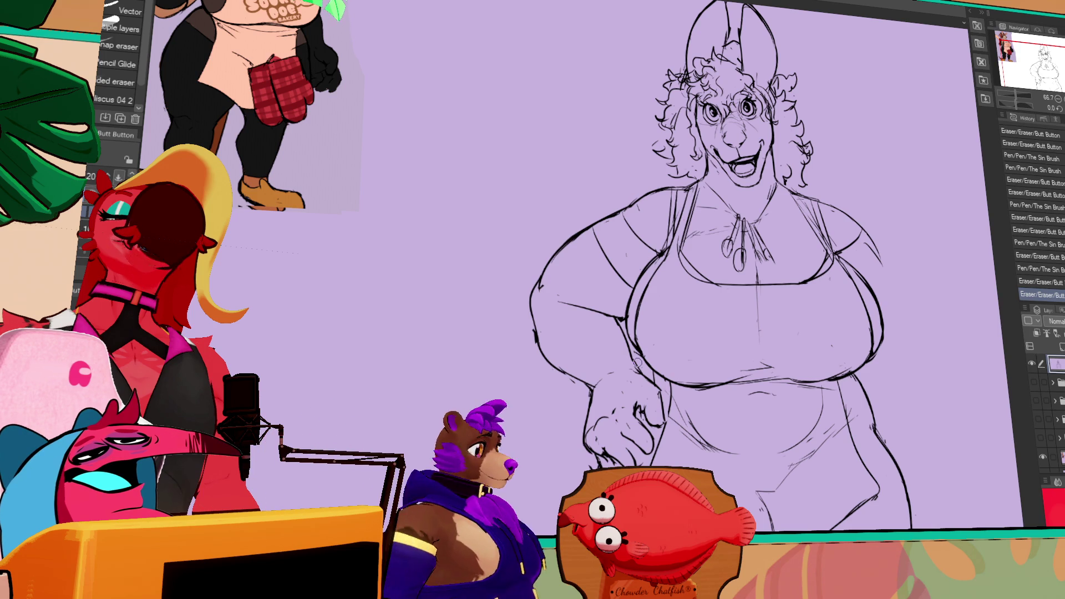
Erase leftover sketch lines on the torso, undoing unwanted pen strokes.
scroll(877, 315, down, 2)
drag(877, 315, 875, 336)
key(p)
key(ctrl+z)
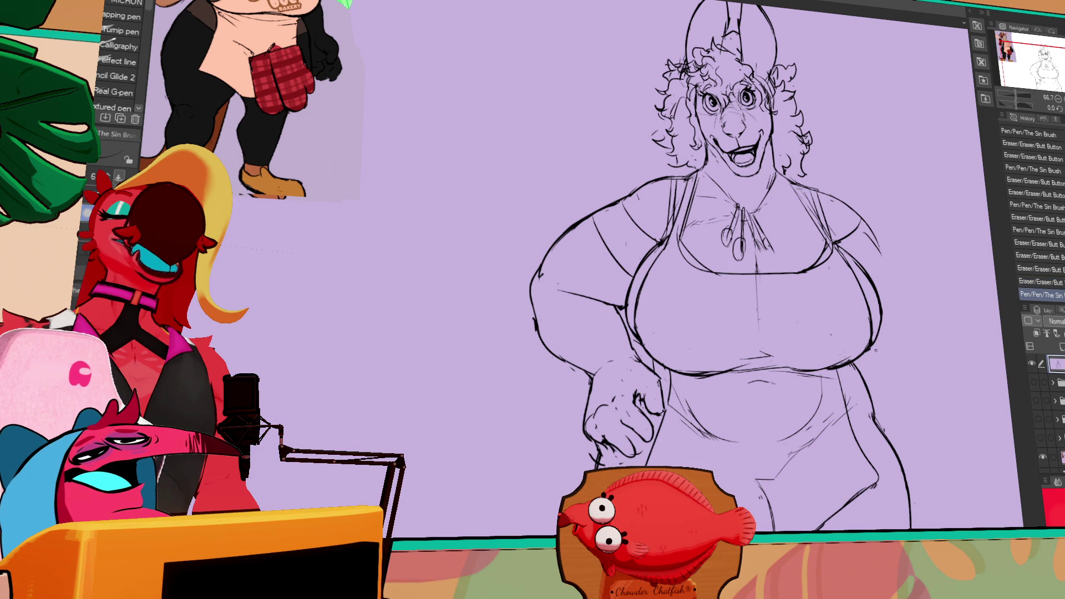
key(e)
mouse_move(827, 317)
mouse_down()
mouse_move(880, 299)
mouse_move(876, 339)
mouse_up()
key(p)
key(ctrl+z)
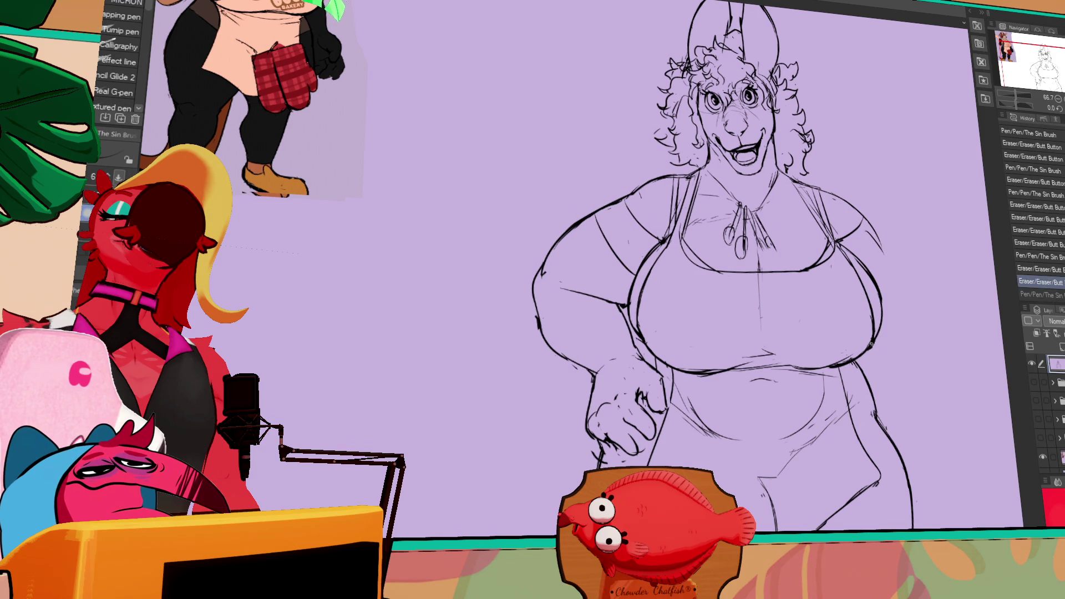
Erase another stray line, ink a redrawn torso line, and add small marks near the necklace.
key(e)
mouse_move(875, 267)
mouse_down()
mouse_move(856, 253)
mouse_move(859, 260)
mouse_up()
key(p)
drag(875, 325, 877, 333)
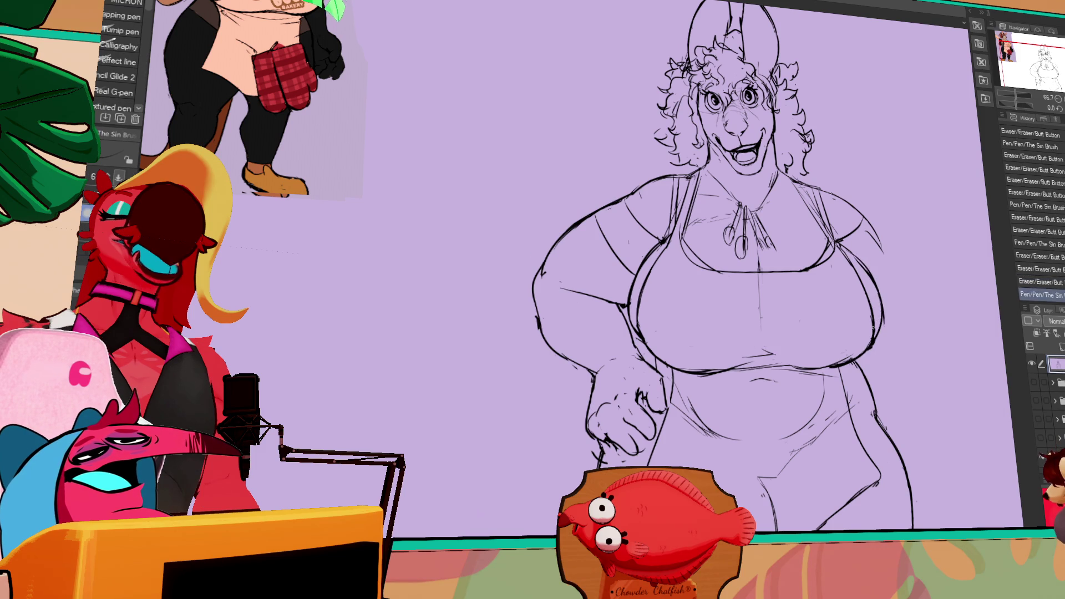
scroll(721, 267, up, 2)
click(779, 264)
click(779, 264)
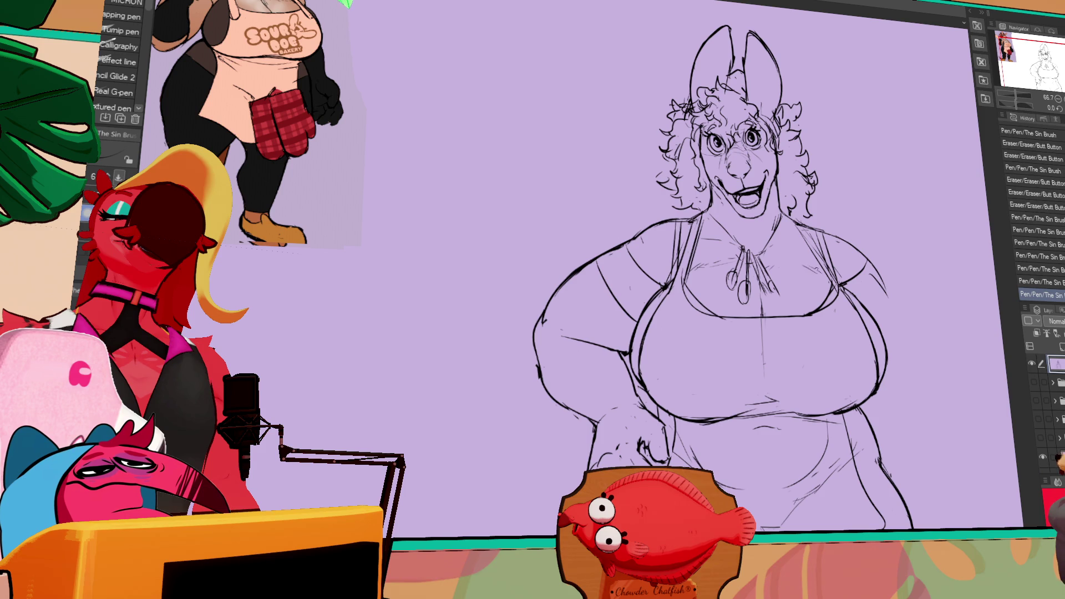
Touch up small marks, then Auto select the enclosed chest area and deselect it.
key(e)
key(p)
click(690, 274)
key(e)
click(705, 258)
key(w)
click(790, 278)
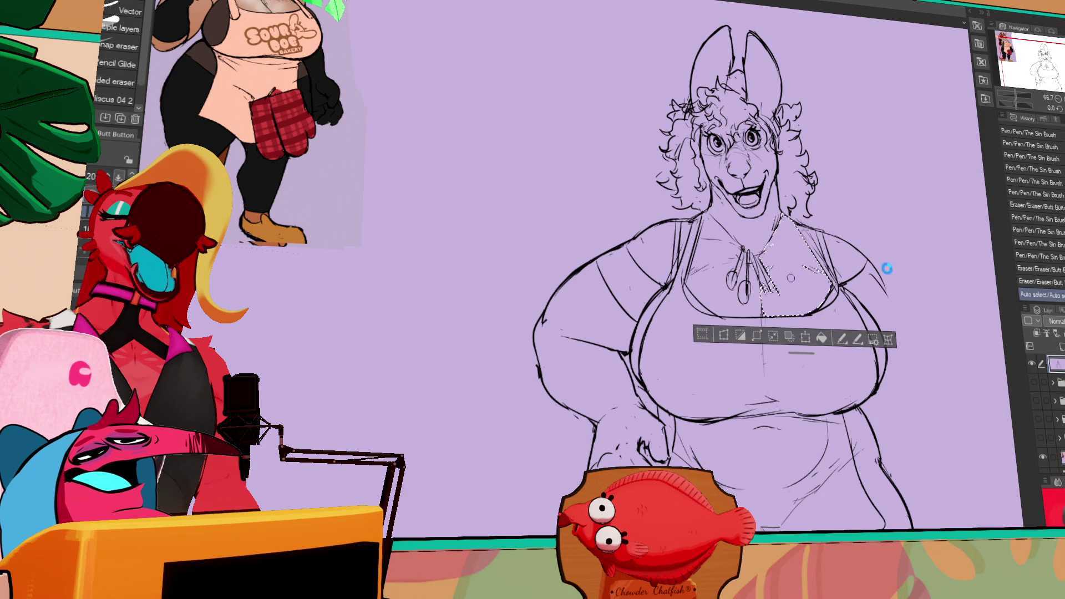
key(p)
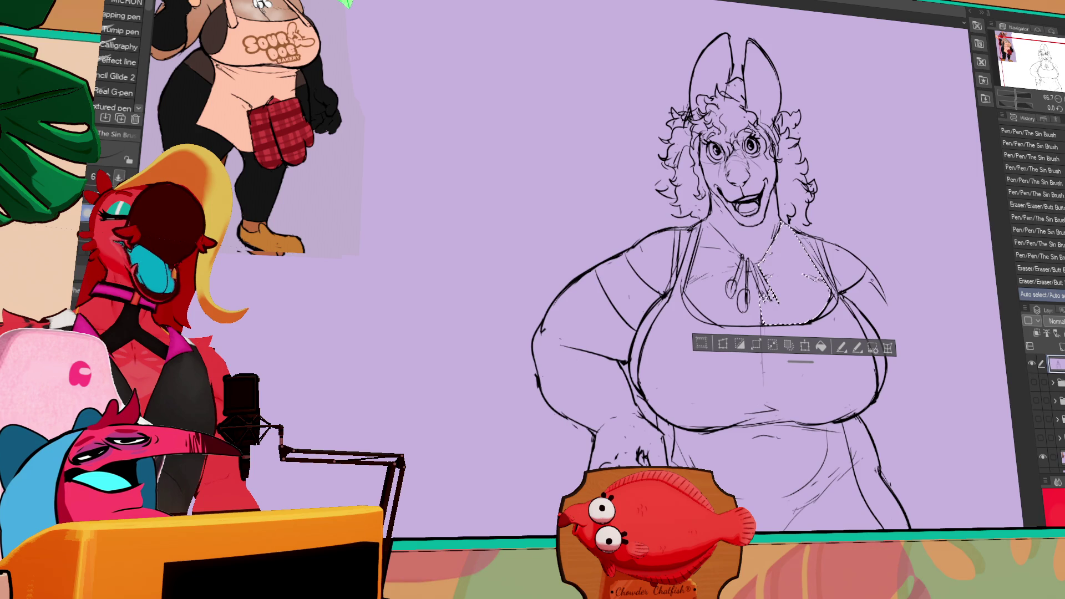
key(ctrl+d)
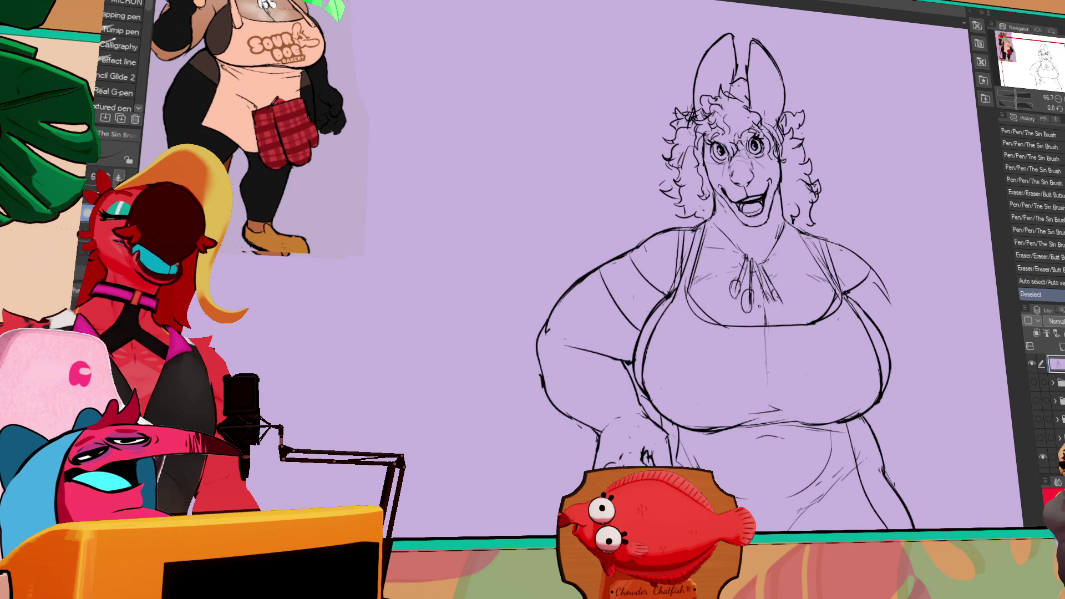
Ink short strokes on the face's right cheek, undoing one misplaced stroke.
key(e)
key(p)
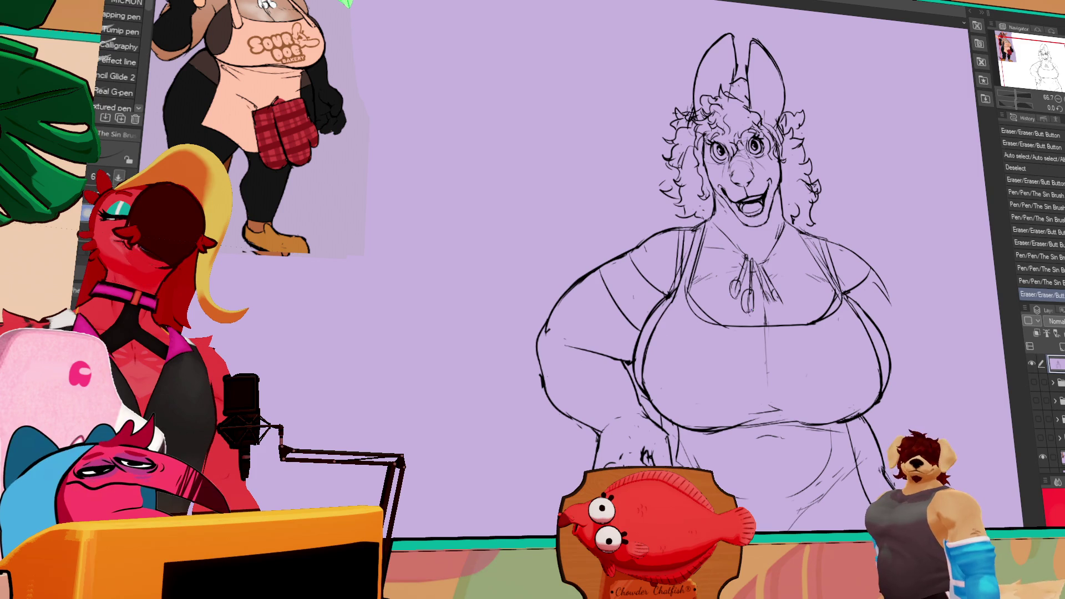
drag(775, 300, 768, 308)
drag(847, 239, 851, 247)
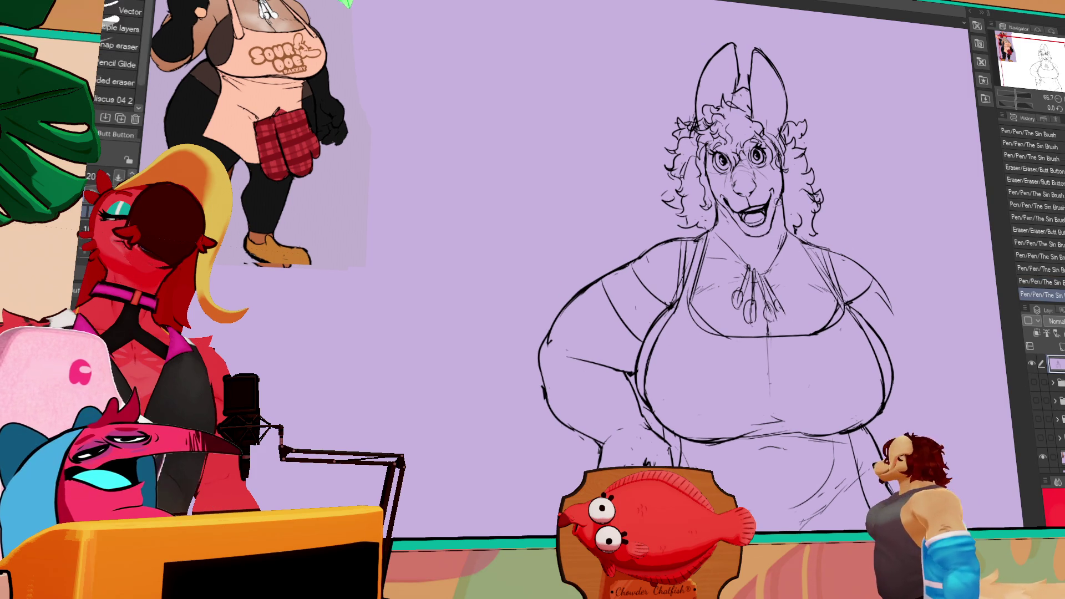
key(ctrl+z)
drag(784, 205, 788, 227)
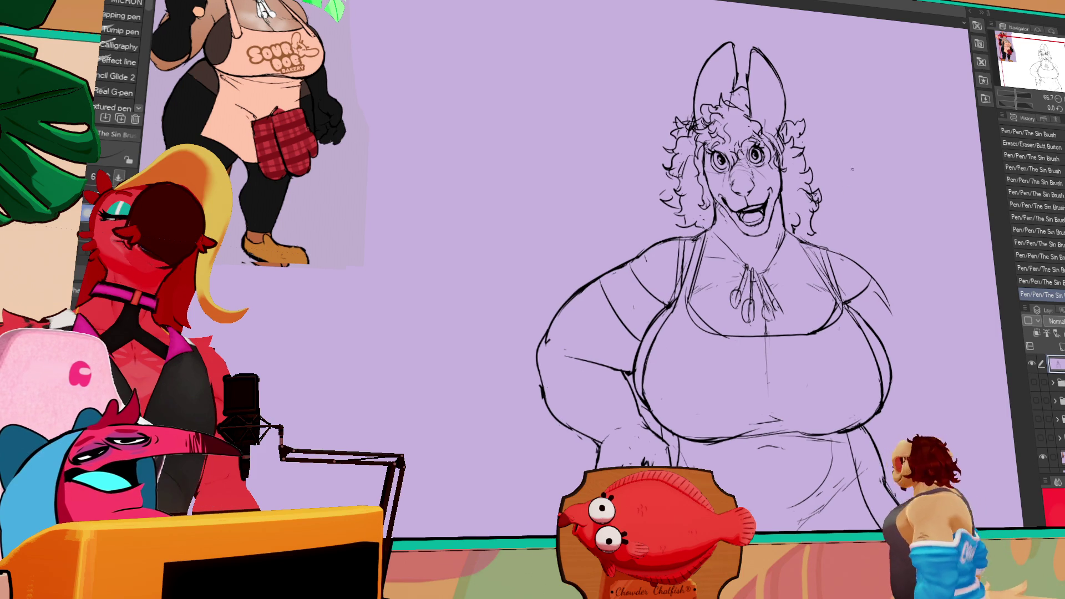
drag(786, 206, 788, 228)
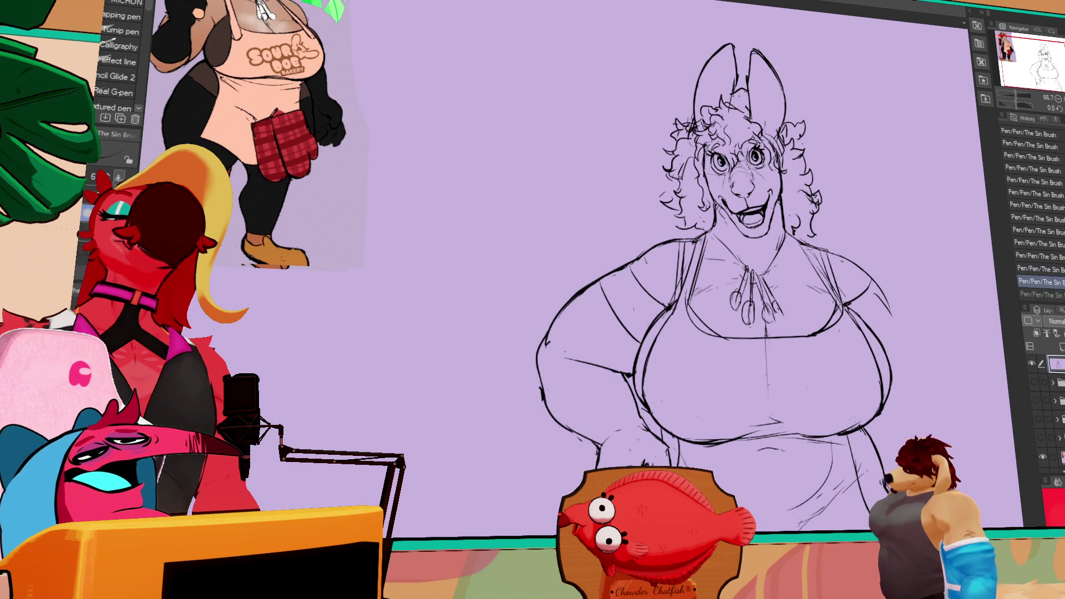
Lasso the arm on the drawing's left and shift it slightly right.
mouse_move(908, 264)
mouse_down()
mouse_move(898, 195)
mouse_move(864, 175)
mouse_up()
key(m)
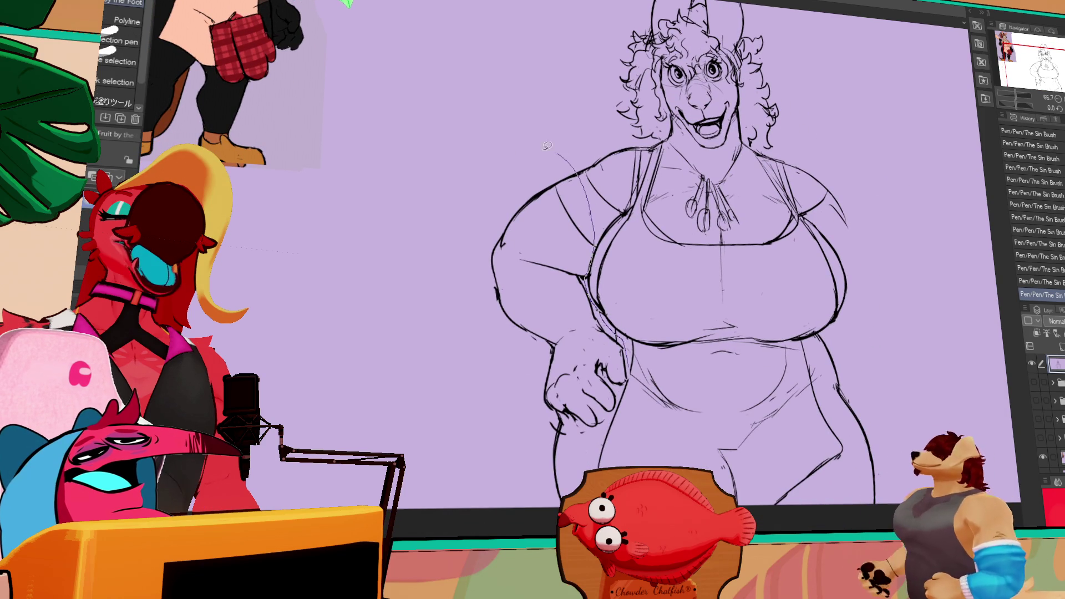
drag(626, 379, 624, 377)
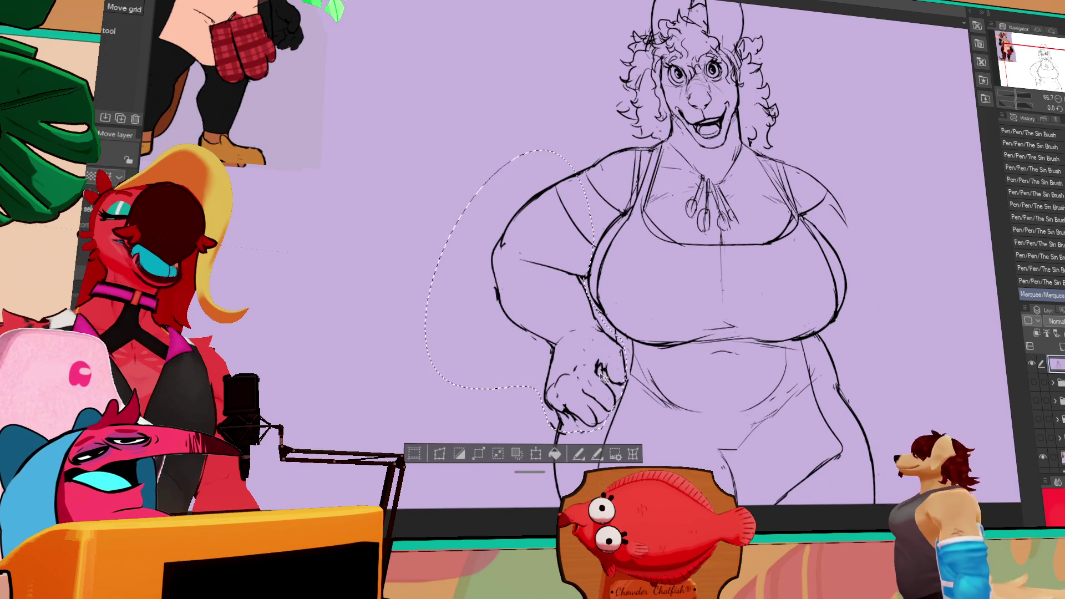